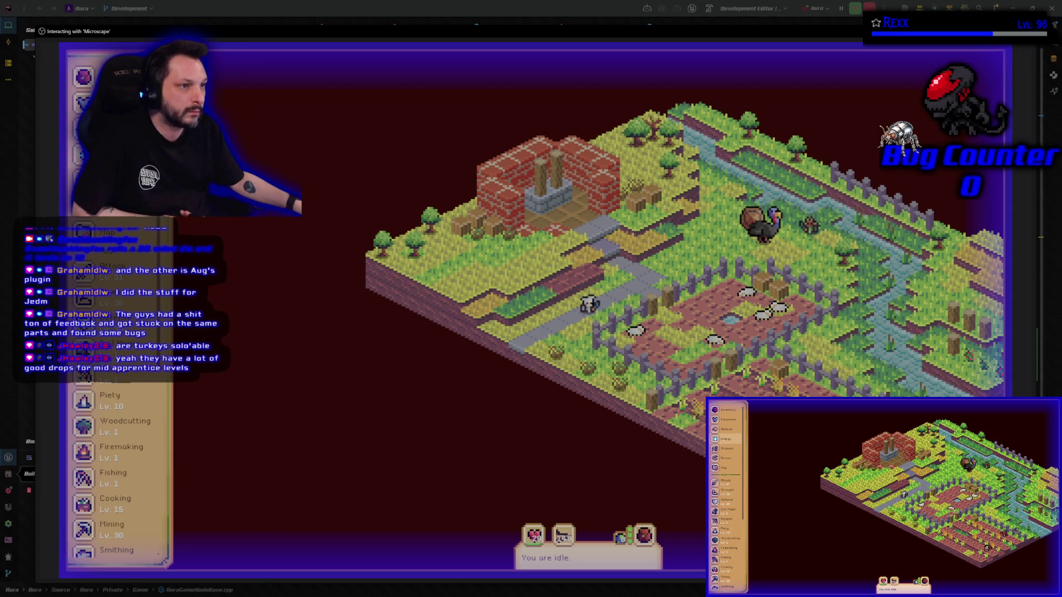
- Open the Cooking skill's Guidebook to see its recipes, required levels and XP rewards
{"action": "left_click", "coordinate": [116, 500]}
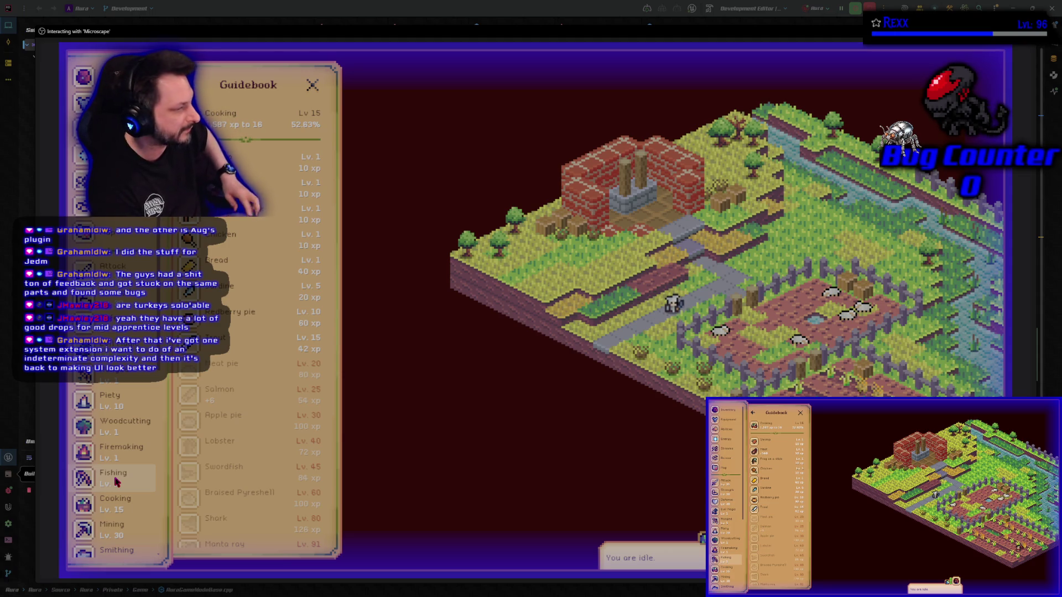
- Locate Knead dough on the map and start it at Black Knight's Fort's Cooking Table
{"action": "scroll", "coordinate": [116, 475], "scroll_direction": "down", "scroll_amount": 1}
{"action": "scroll", "coordinate": [221, 465], "scroll_direction": "down", "scroll_amount": 4}
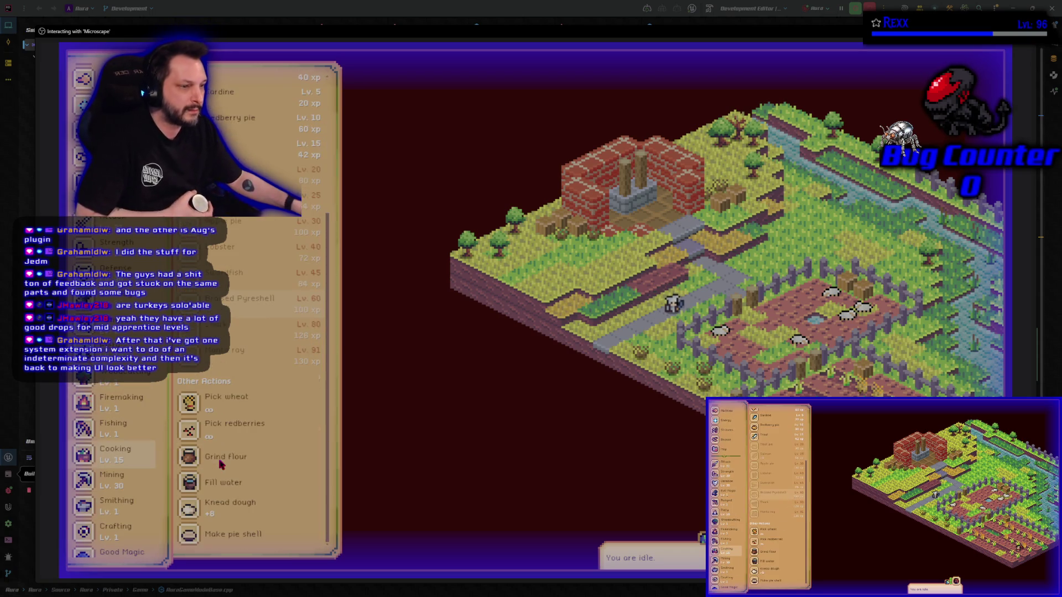
{"action": "left_click", "coordinate": [237, 506]}
{"action": "left_click", "coordinate": [244, 397]}
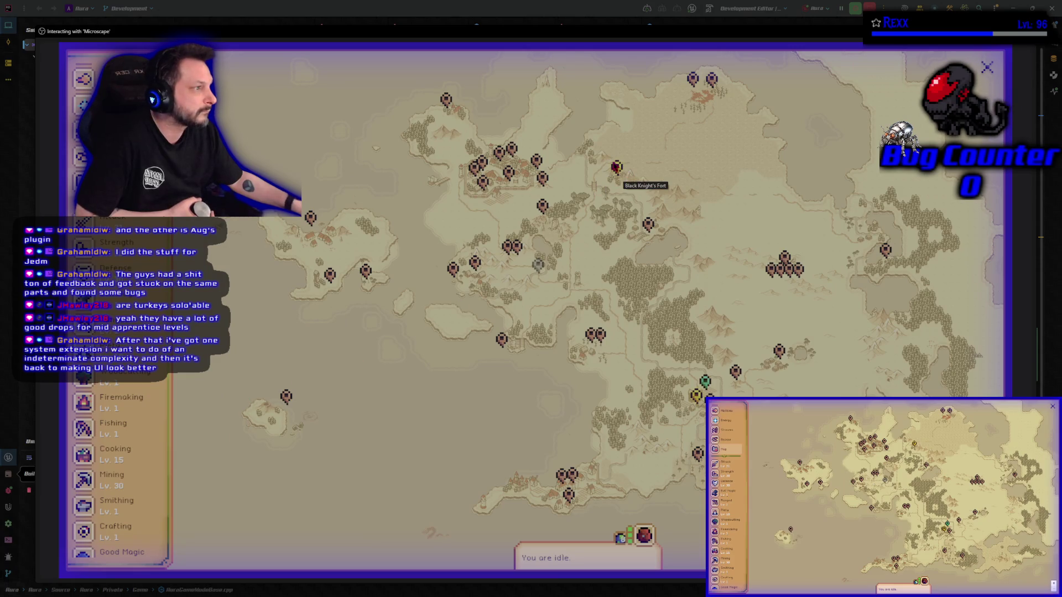
{"action": "left_click", "coordinate": [614, 166]}
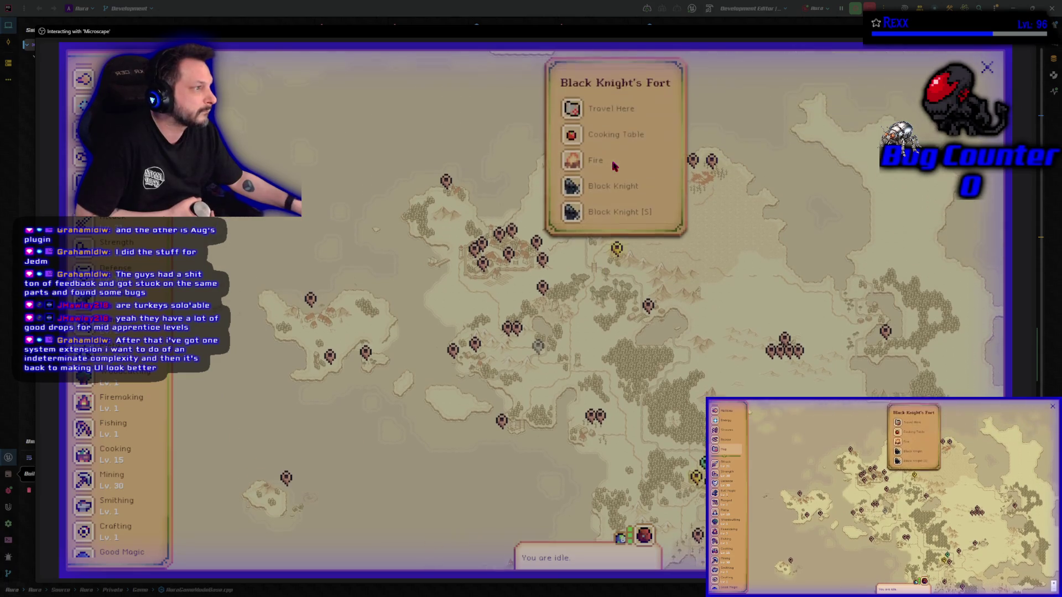
{"action": "left_click", "coordinate": [614, 137]}
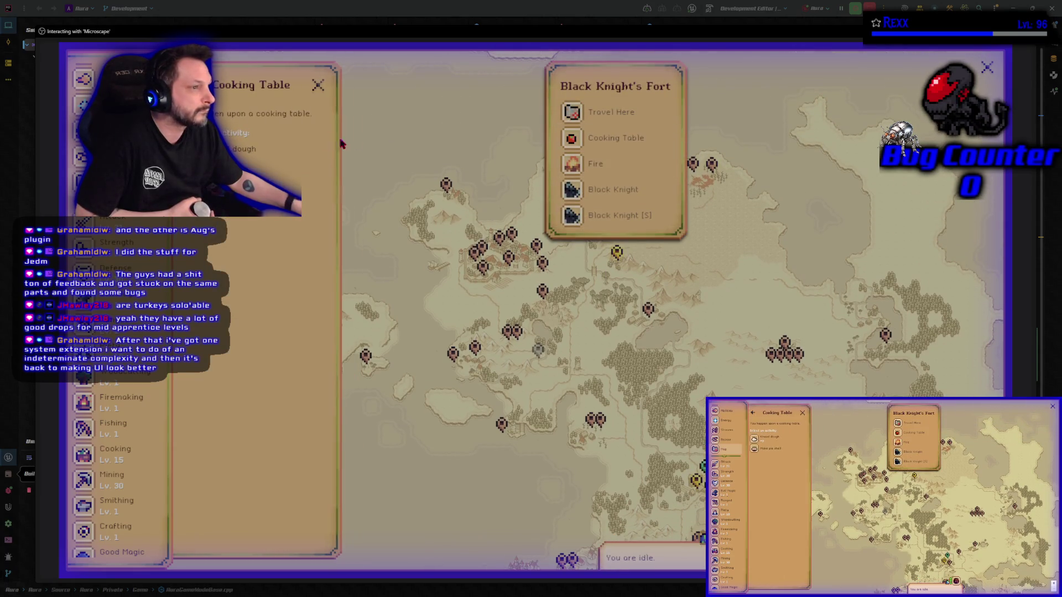
{"action": "left_click", "coordinate": [255, 158]}
{"action": "left_click", "coordinate": [268, 407]}
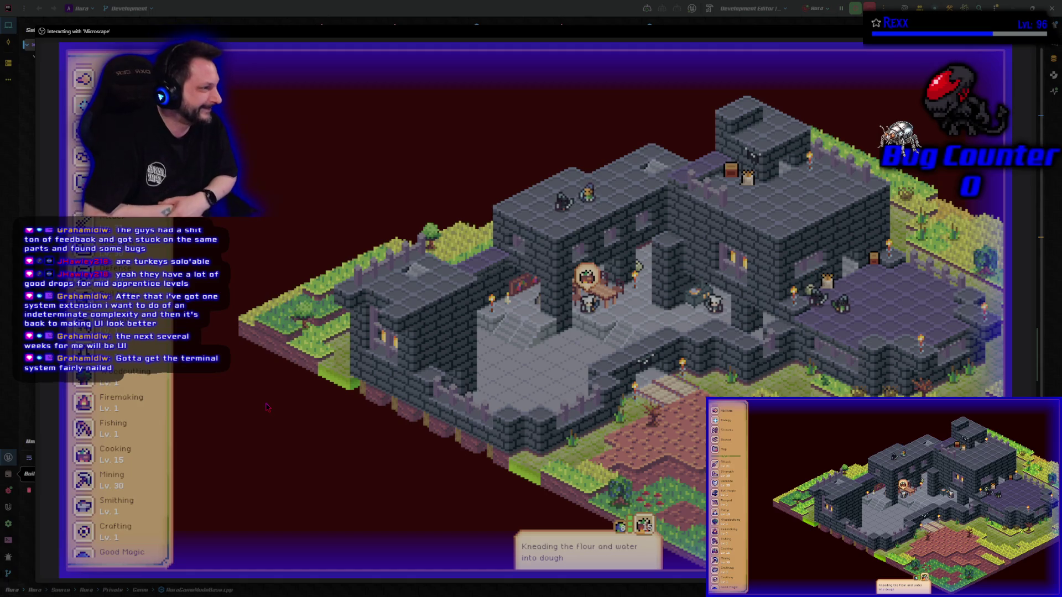
- Move the character in the fort courtyard and let dough kneading run until the water buckets run out
{"action": "left_click", "coordinate": [589, 308]}
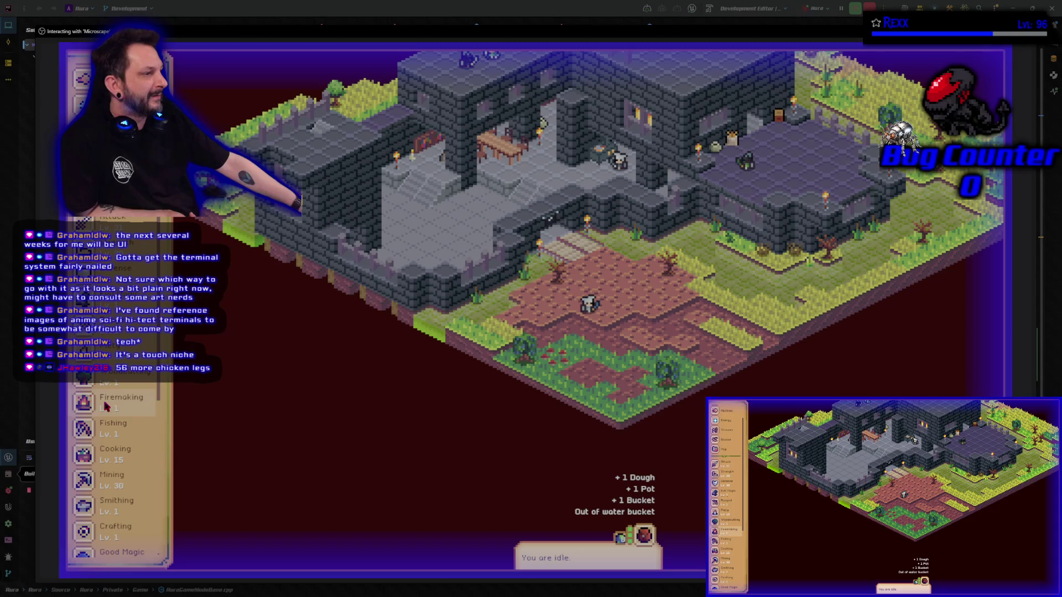
- Switch the guidebook from Crafting to the Cooking skill
{"action": "scroll", "coordinate": [100, 421], "scroll_direction": "down", "scroll_amount": 5}
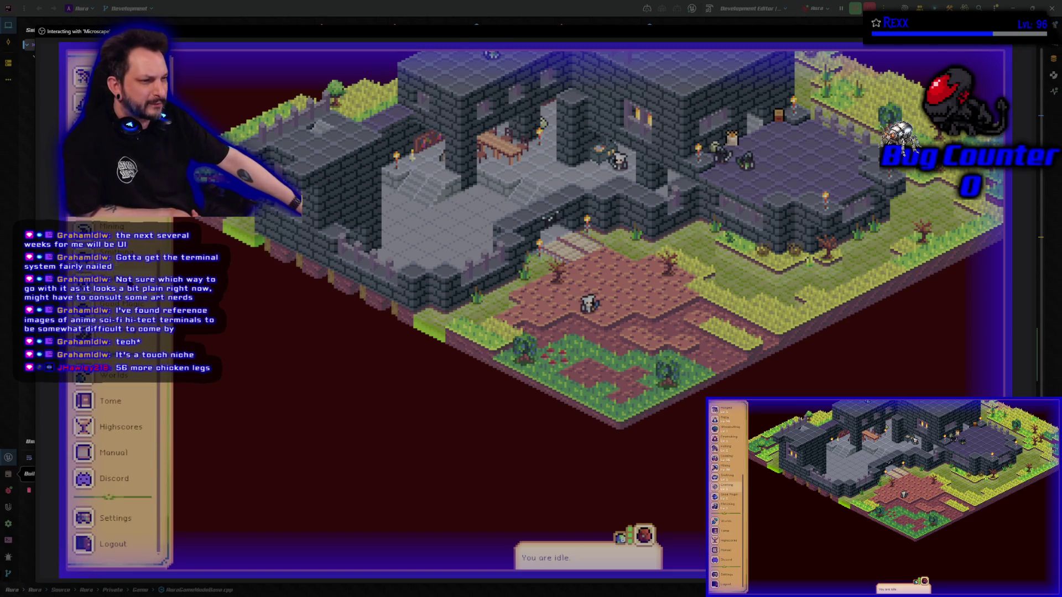
{"action": "left_click", "coordinate": [111, 276]}
{"action": "scroll", "coordinate": [224, 412], "scroll_direction": "down", "scroll_amount": 5}
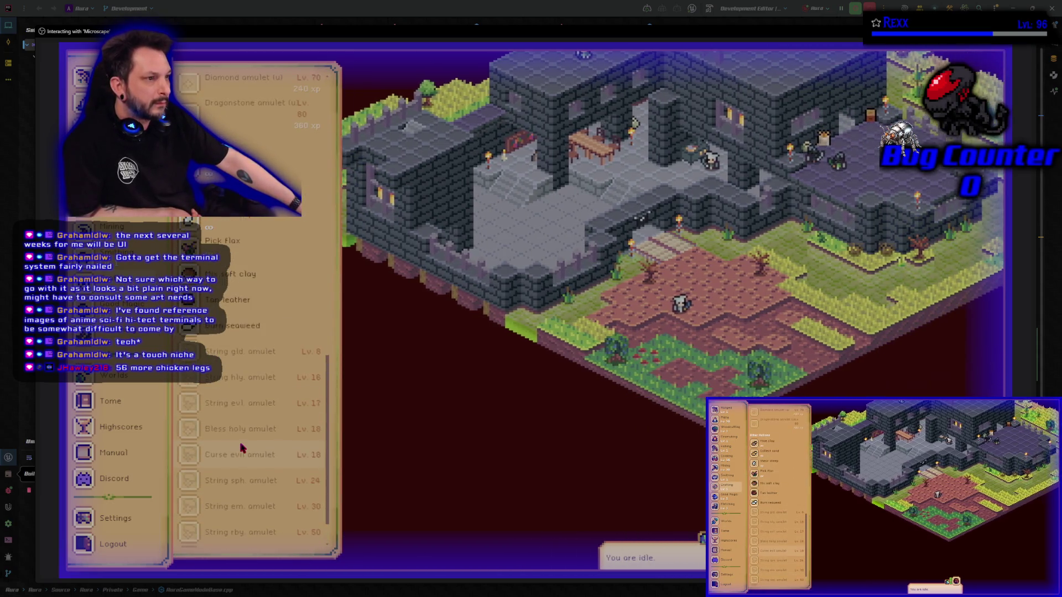
{"action": "scroll", "coordinate": [242, 448], "scroll_direction": "up", "scroll_amount": 3}
{"action": "key", "text": "Up"}
{"action": "key", "text": "Up"}
{"action": "key", "text": "Up"}
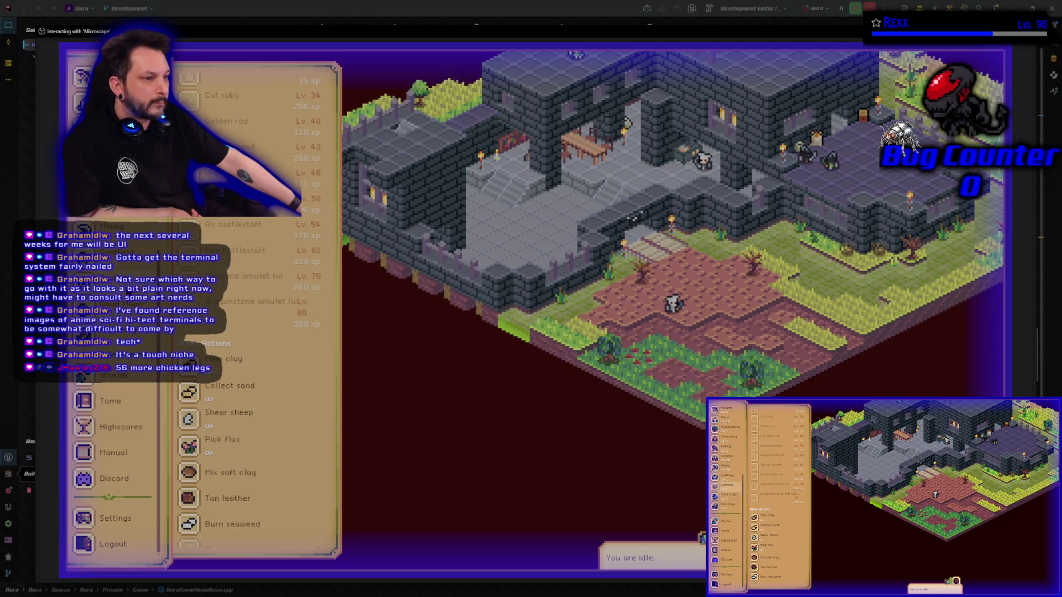
{"action": "key", "text": "Return"}
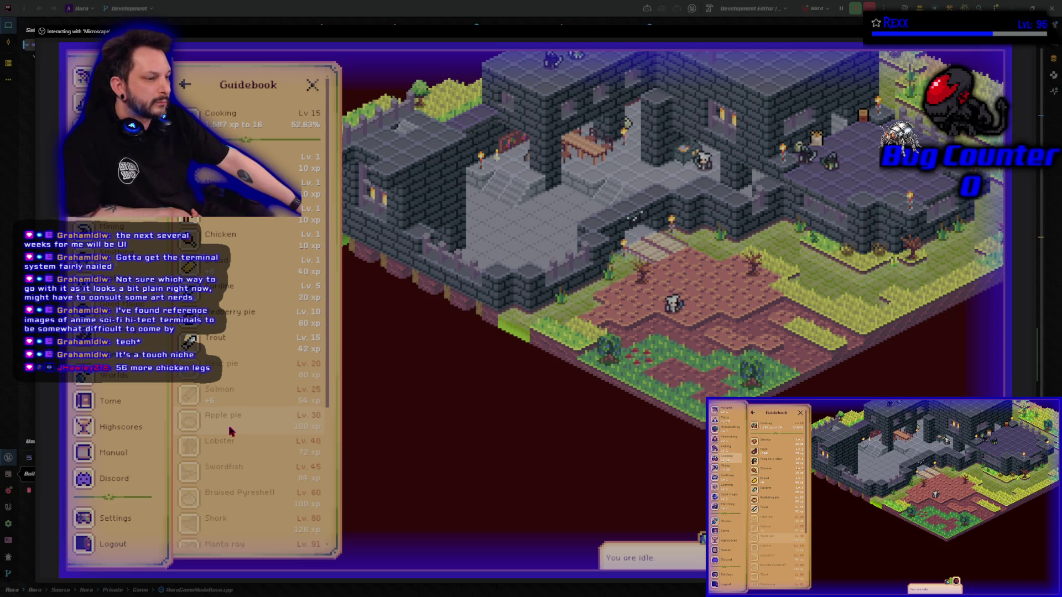
- Show the Grind flour details, a 14s windmill task yielding a pot
{"action": "scroll", "coordinate": [232, 431], "scroll_direction": "down", "scroll_amount": 5}
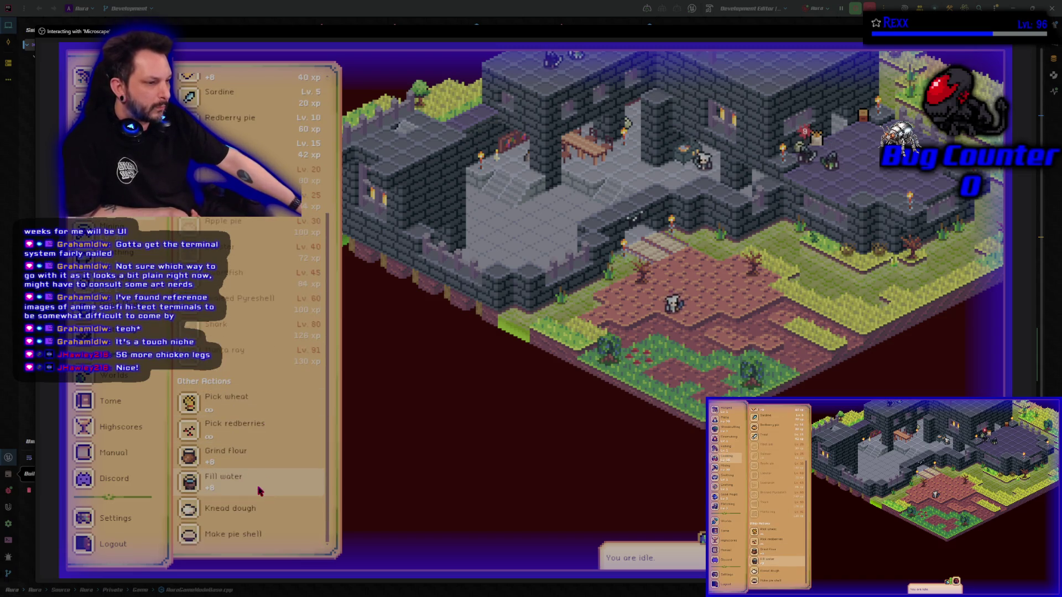
{"action": "left_click", "coordinate": [236, 459]}
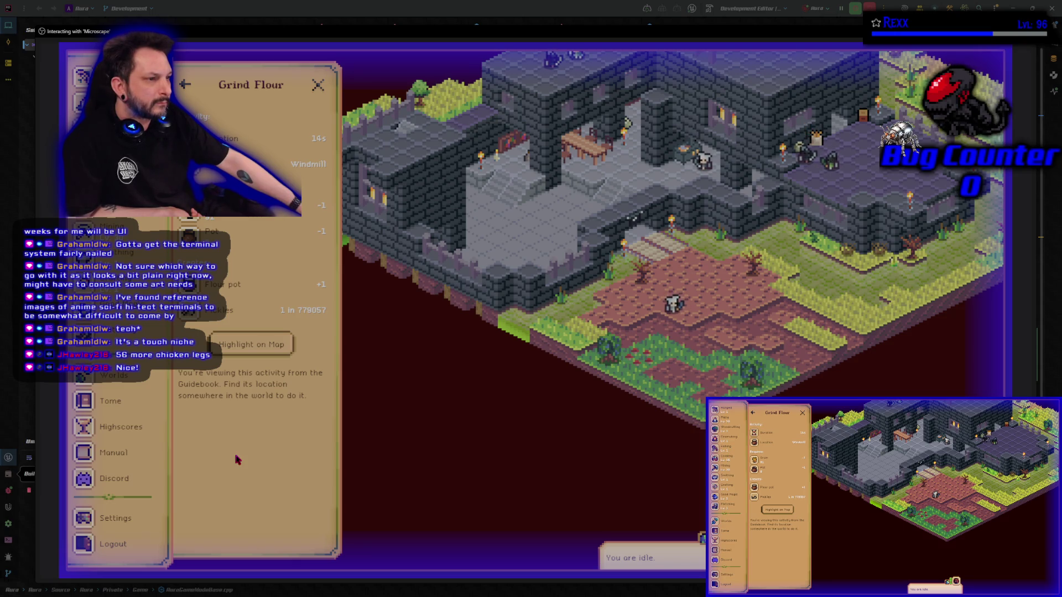
{"action": "left_click", "coordinate": [184, 84]}
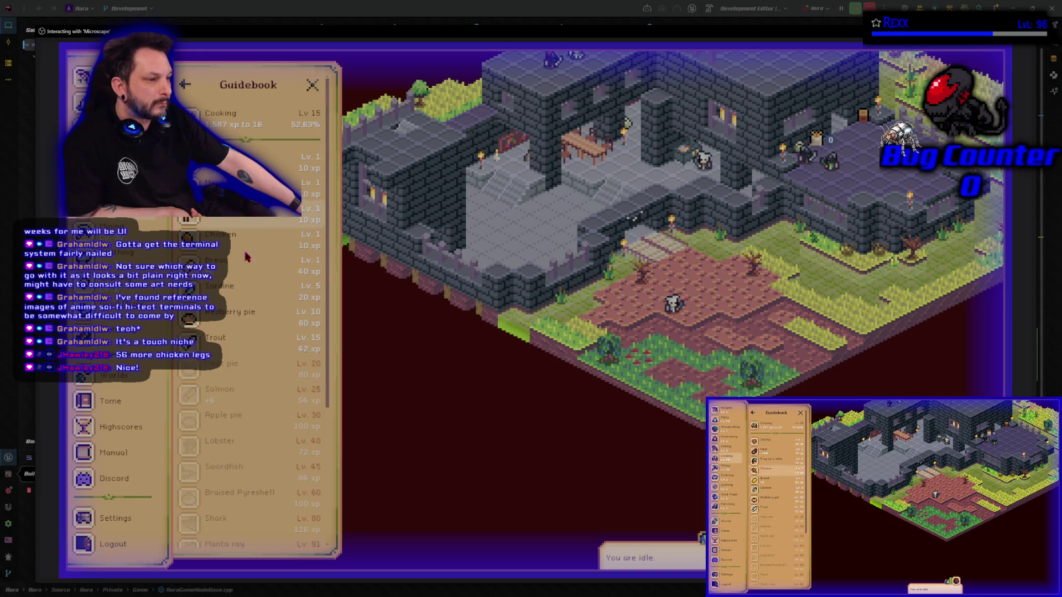
{"action": "scroll", "coordinate": [225, 363], "scroll_direction": "down", "scroll_amount": 5}
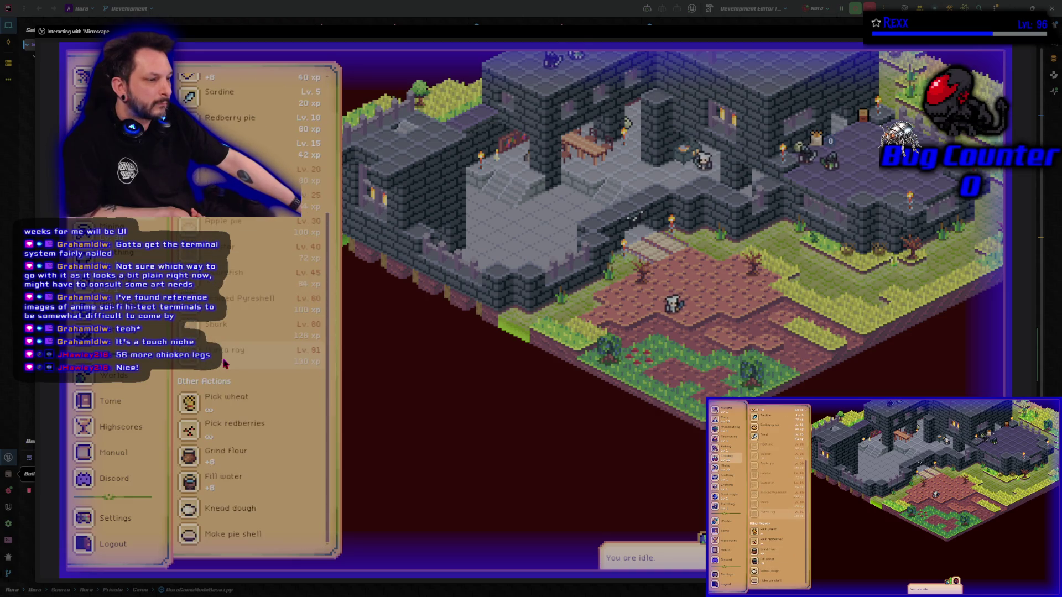
{"action": "left_click", "coordinate": [226, 455]}
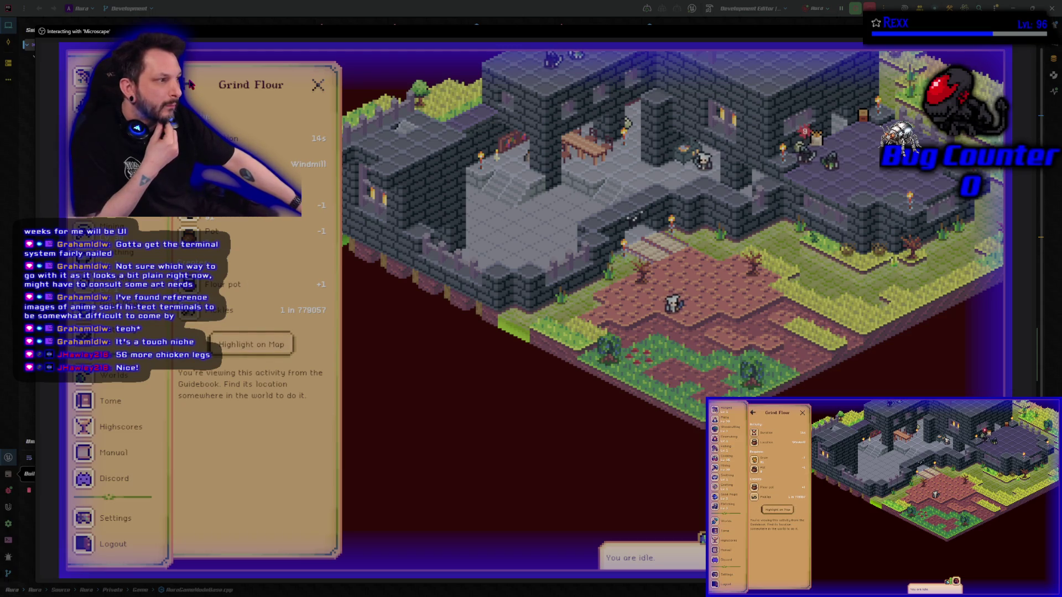
- Check the missing required items for Knead dough and Make pie shell
{"action": "left_click", "coordinate": [191, 84]}
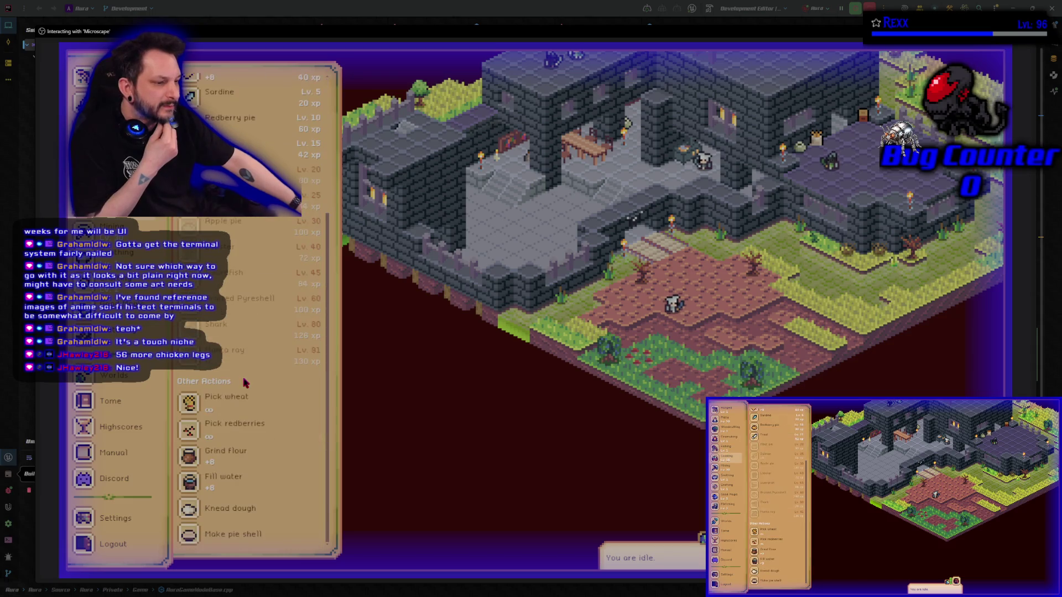
{"action": "left_click", "coordinate": [231, 514]}
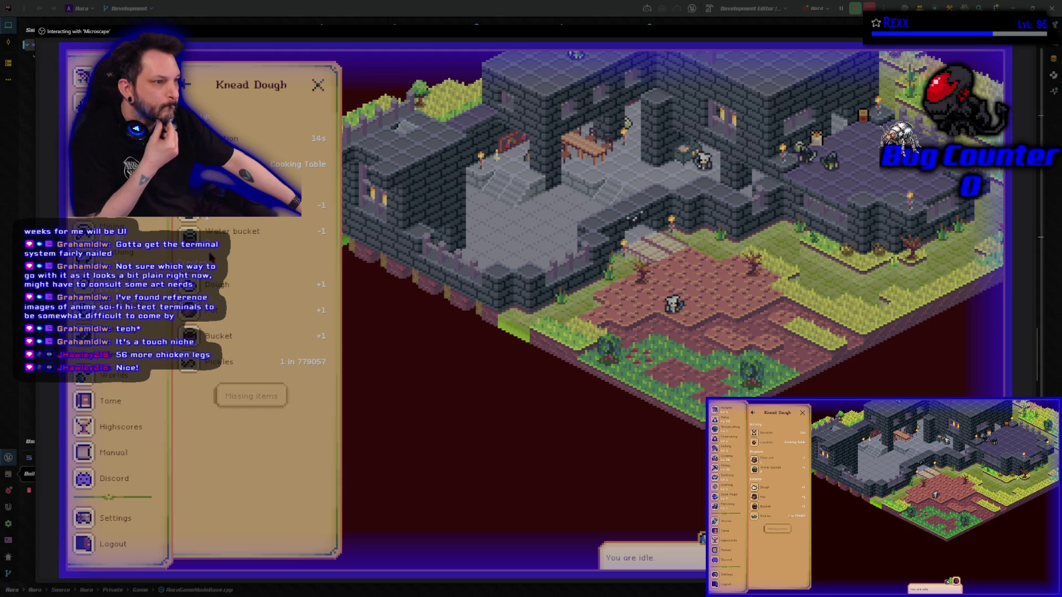
{"action": "key", "text": "Escape"}
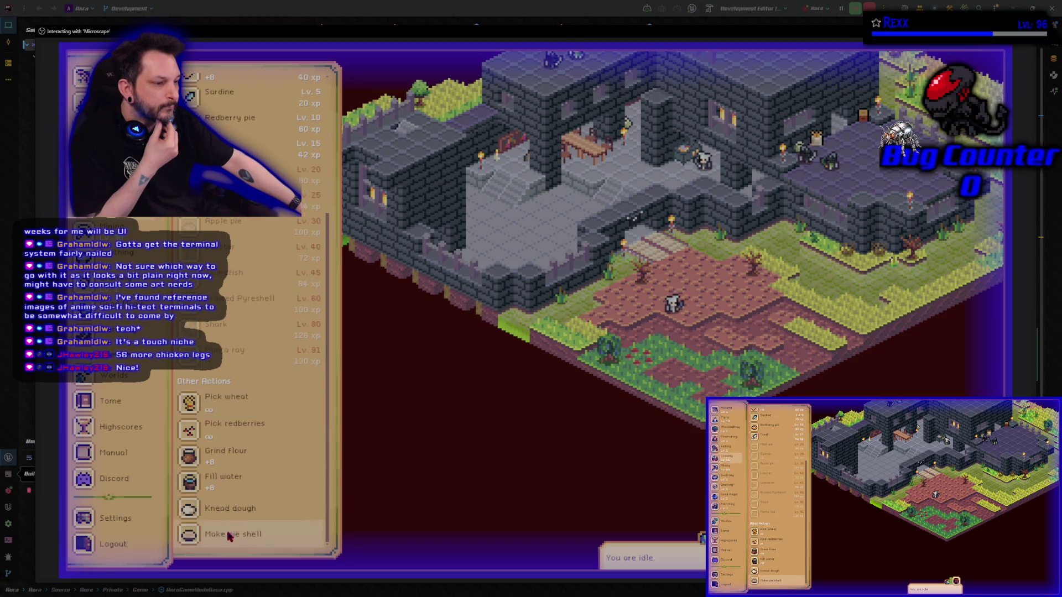
{"action": "left_click", "coordinate": [227, 544]}
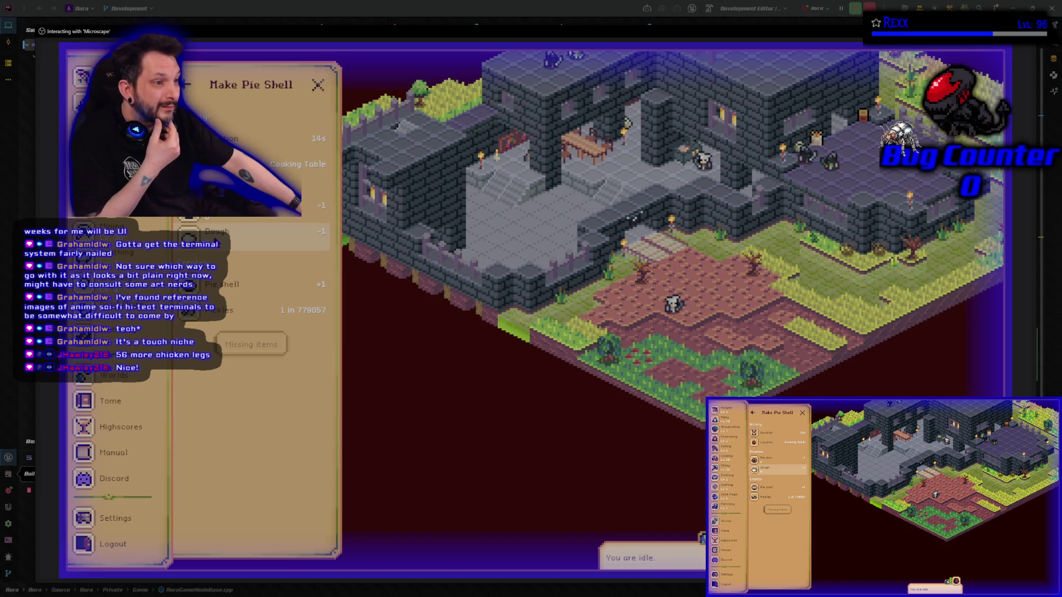
- Bring up the Bazaar and clear the previous grain search
{"action": "scroll", "coordinate": [111, 276], "scroll_direction": "up", "scroll_amount": 10}
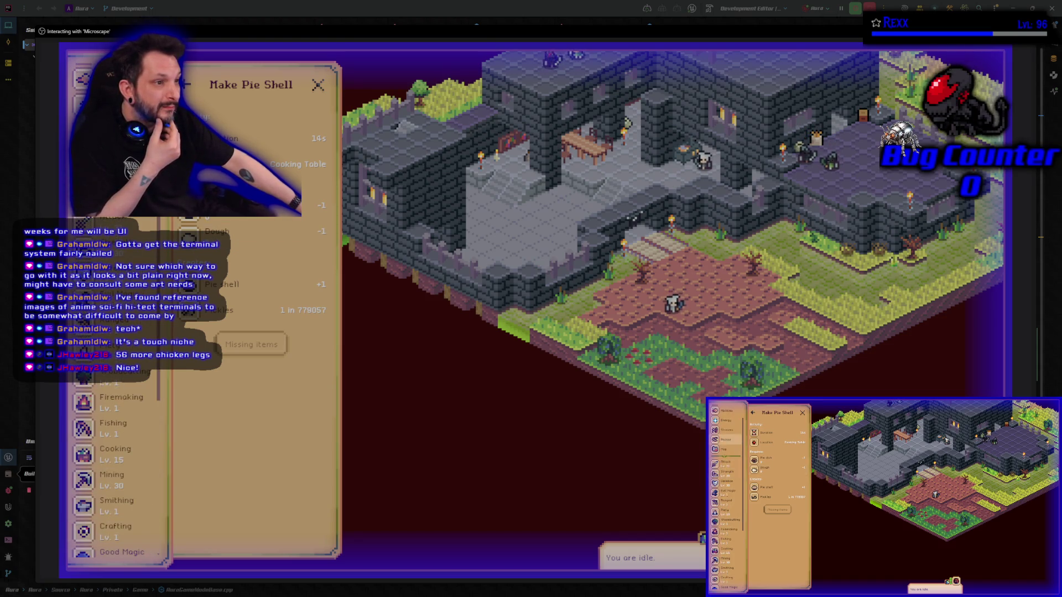
{"action": "left_click", "coordinate": [103, 155]}
{"action": "left_click", "coordinate": [211, 246]}
{"action": "key", "text": "BackSpace"}
{"action": "key", "text": "BackSpace"}
{"action": "key", "text": "BackSpace"}
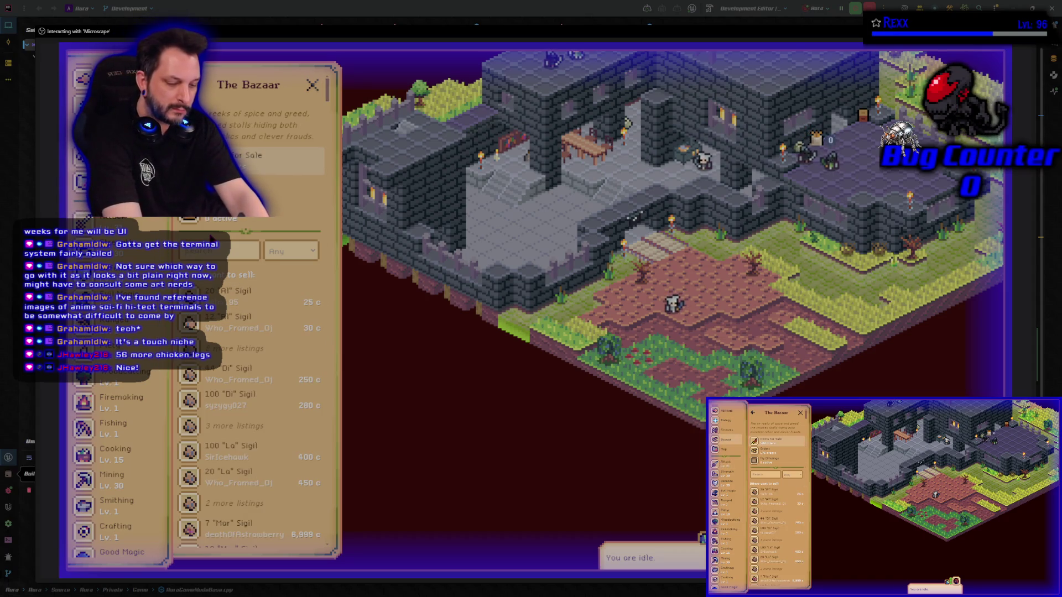
{"action": "type", "text": "dough"}
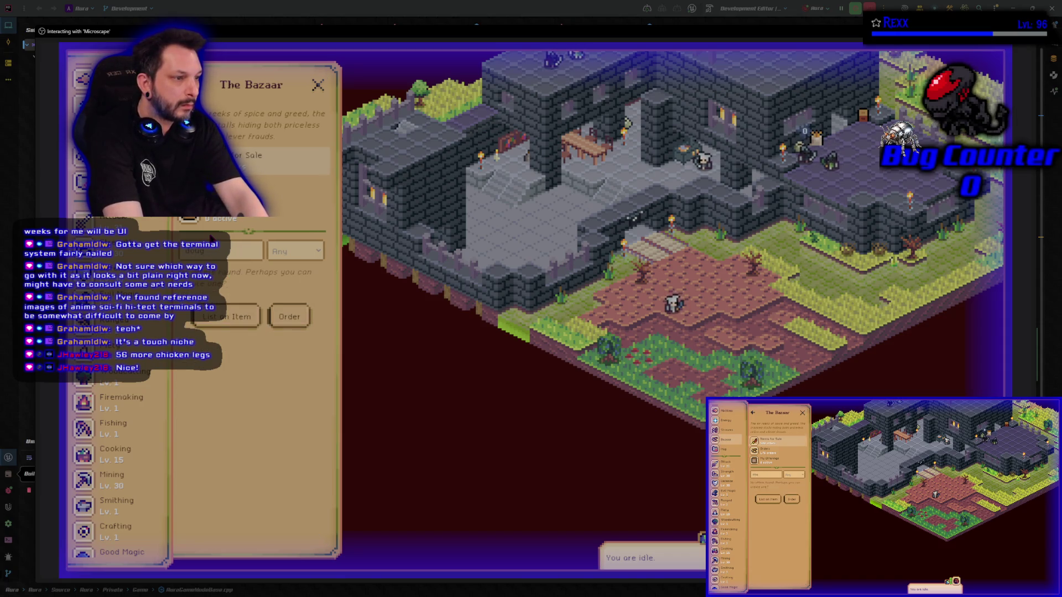
{"action": "key", "text": "BackSpace"}
{"action": "key", "text": "BackSpace"}
{"action": "key", "text": "BackSpace"}
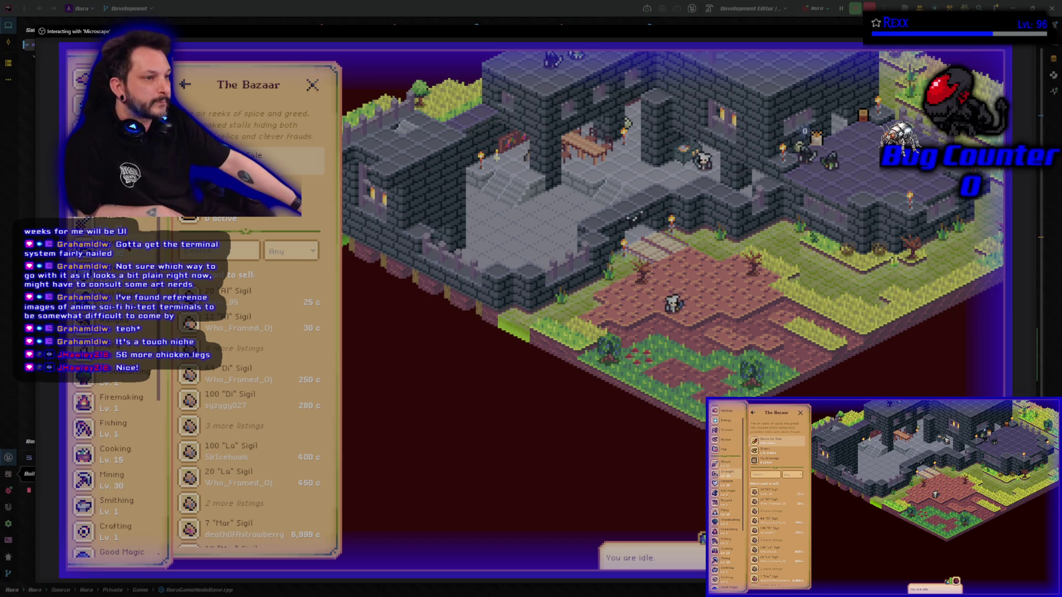
{"action": "scroll", "coordinate": [116, 475], "scroll_direction": "up", "scroll_amount": 2}
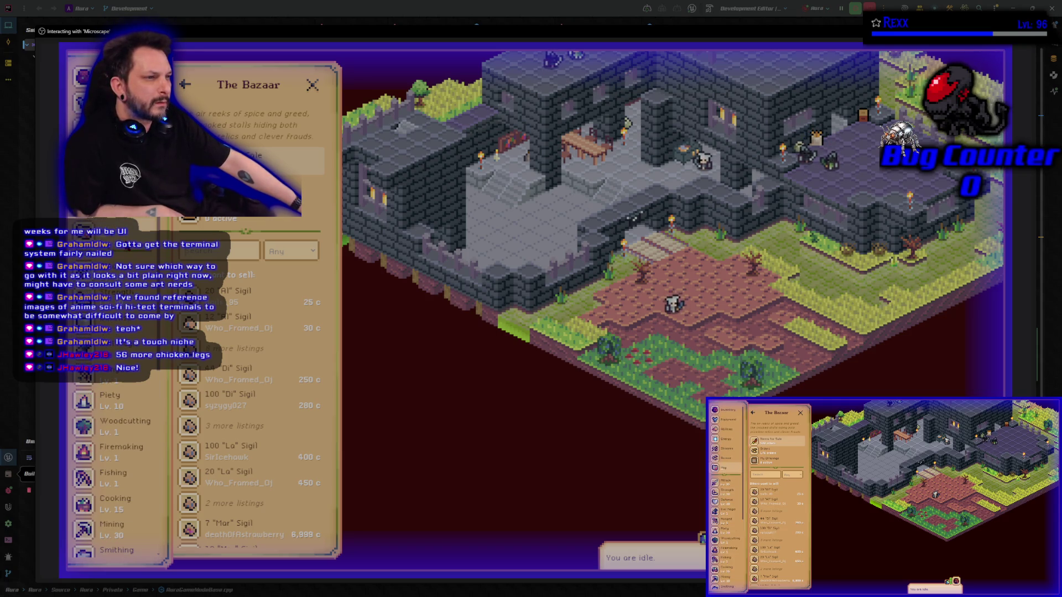
{"action": "scroll", "coordinate": [116, 470], "scroll_direction": "down", "scroll_amount": 5}
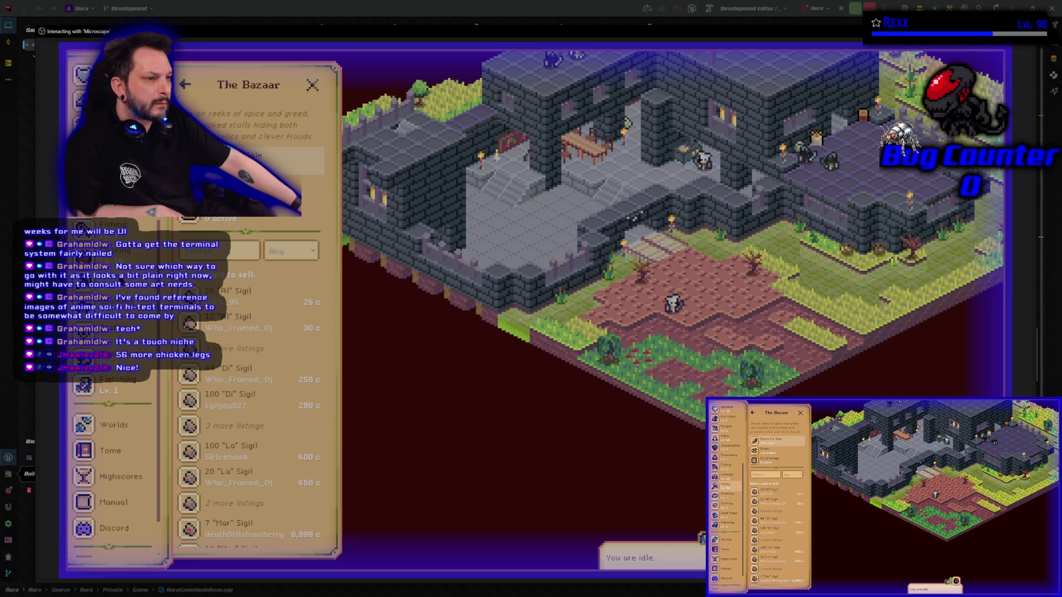
{"action": "left_click", "coordinate": [113, 502]}
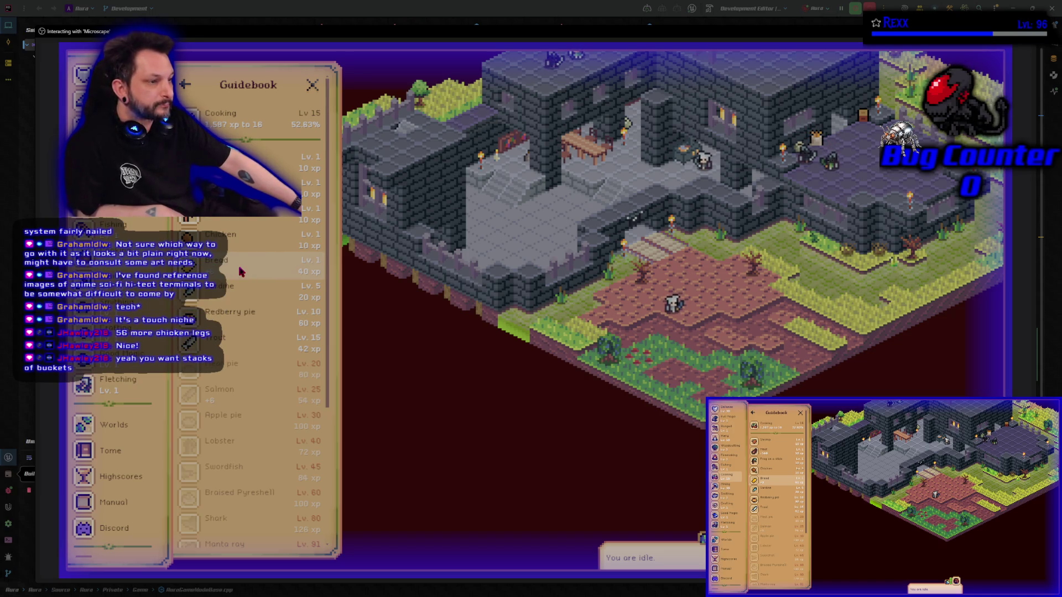
- Follow Redberry pie's ingredients through the Pie shell recipe to the Pie dish page
{"action": "left_click", "coordinate": [239, 315]}
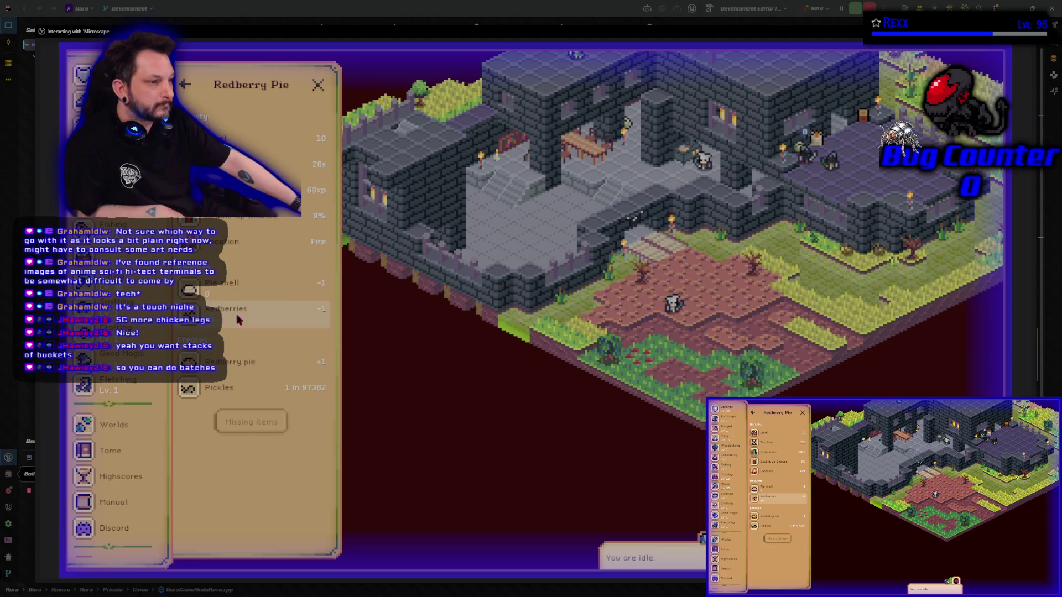
{"action": "left_click", "coordinate": [237, 289]}
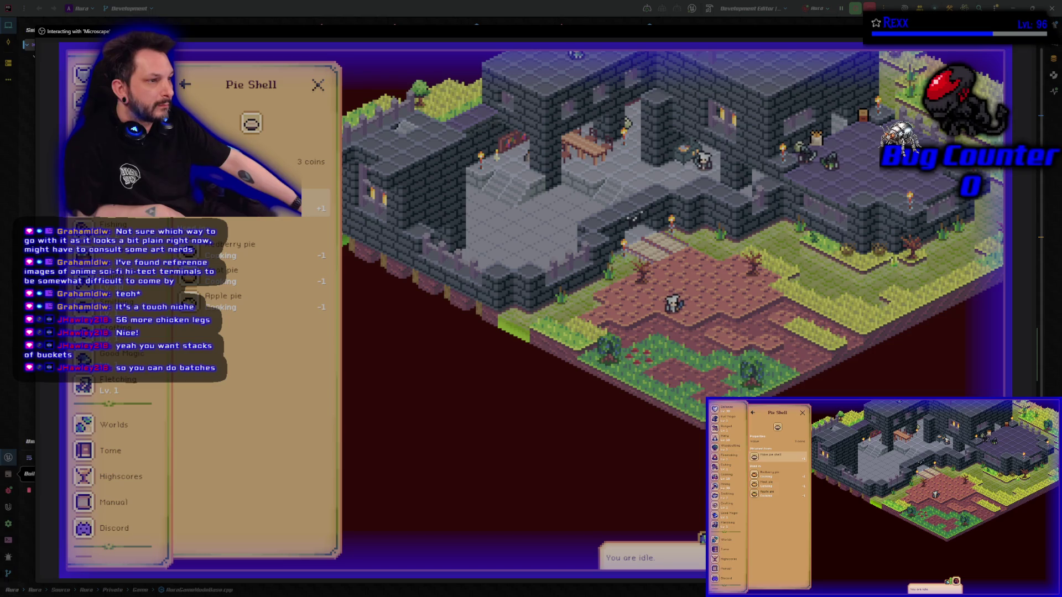
{"action": "left_click", "coordinate": [260, 205]}
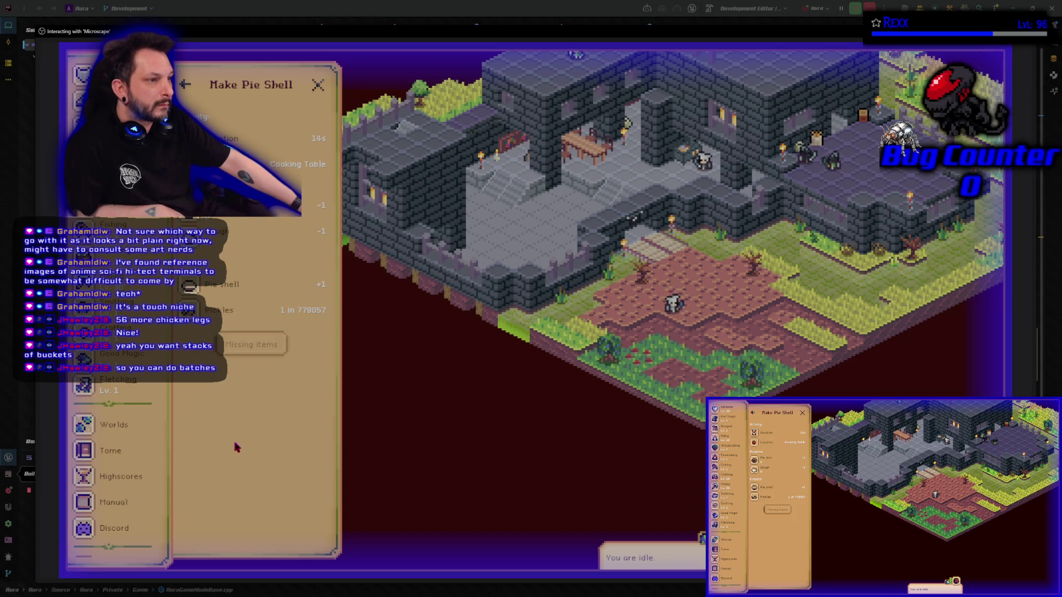
{"action": "left_click", "coordinate": [260, 205]}
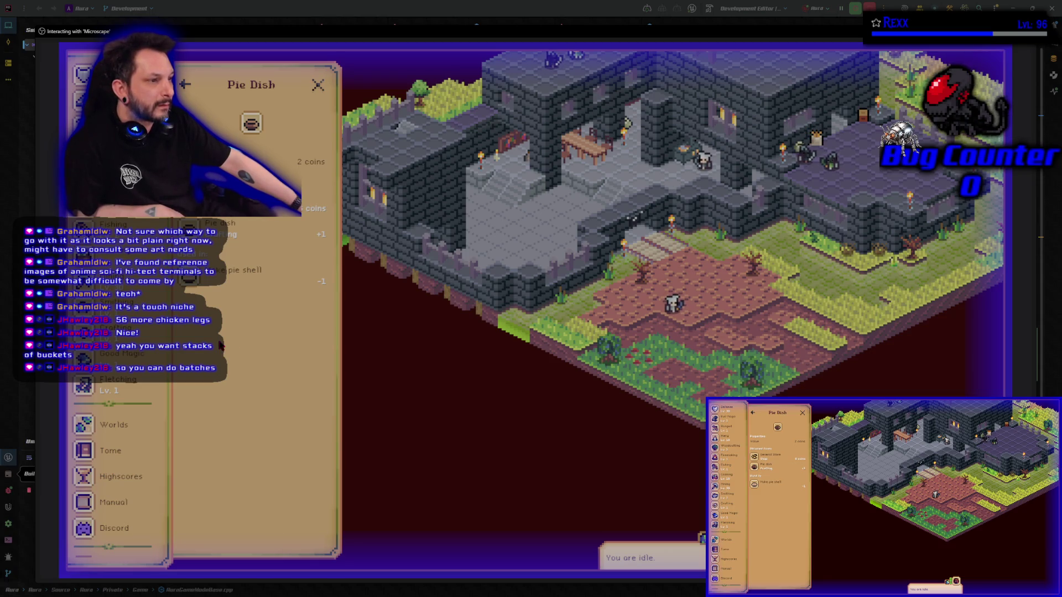
- Look at the Crafting recipes, then return to the Bazaar
{"action": "left_click", "coordinate": [113, 329]}
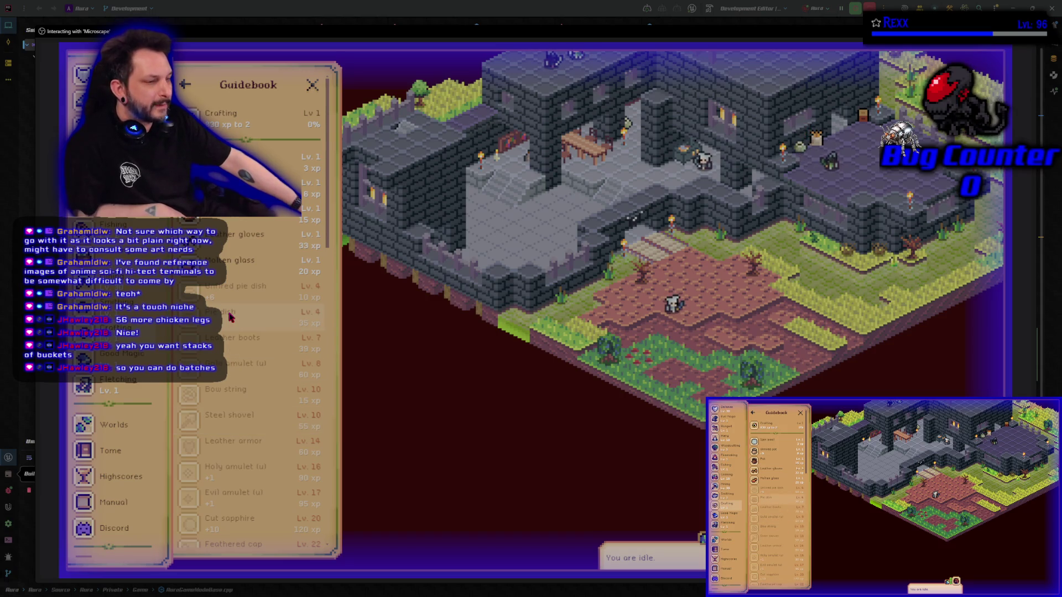
{"action": "scroll", "coordinate": [98, 339], "scroll_direction": "up", "scroll_amount": 5}
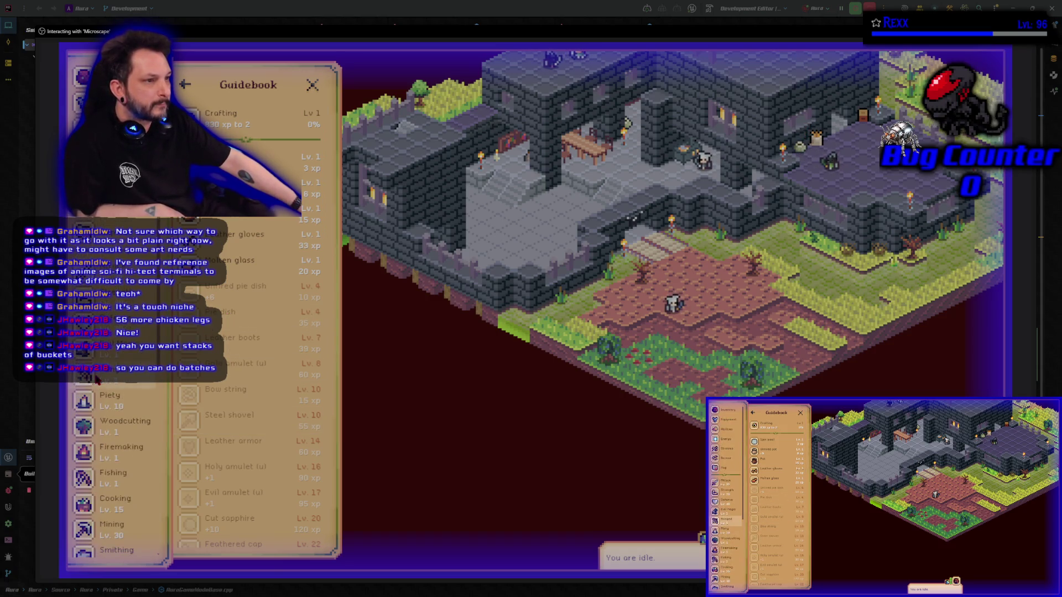
{"action": "left_click", "coordinate": [105, 191]}
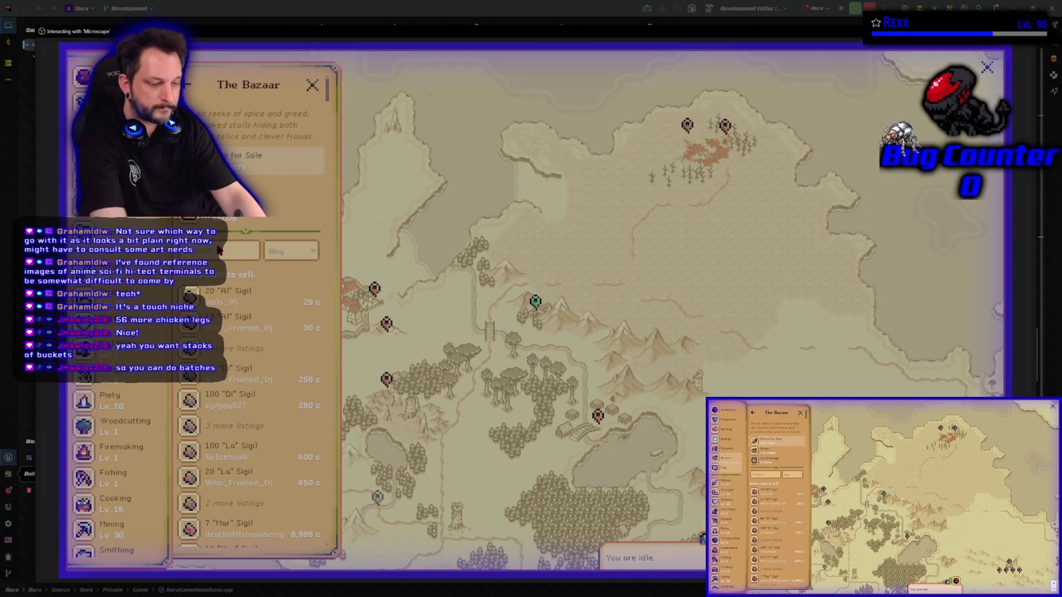
- Filter the Bazaar for pie listings, then close it and the world map
{"action": "type", "text": "pie"}
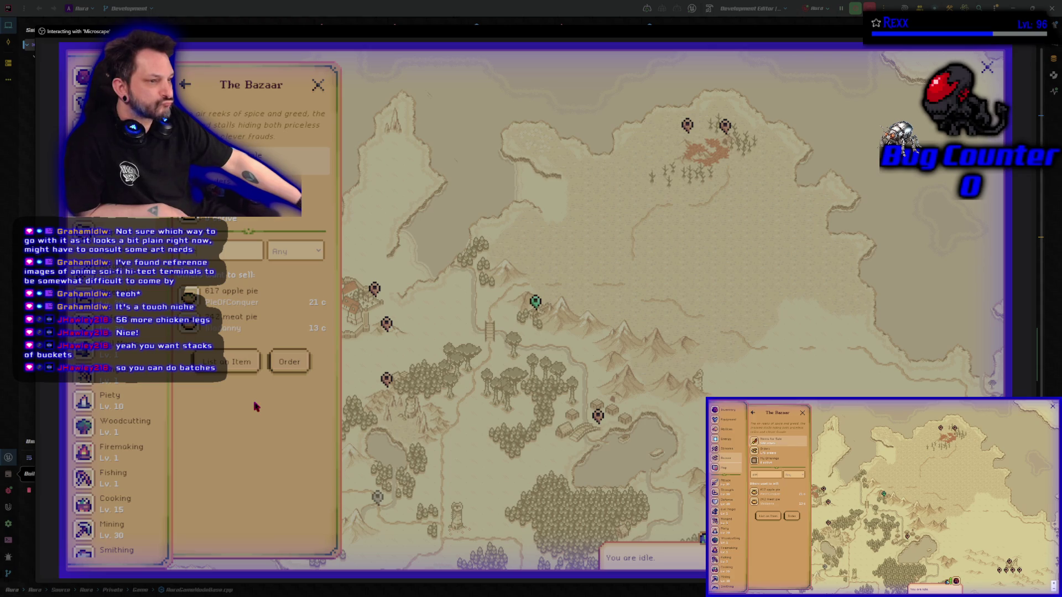
{"action": "left_click", "coordinate": [318, 85]}
{"action": "key", "text": "Escape"}
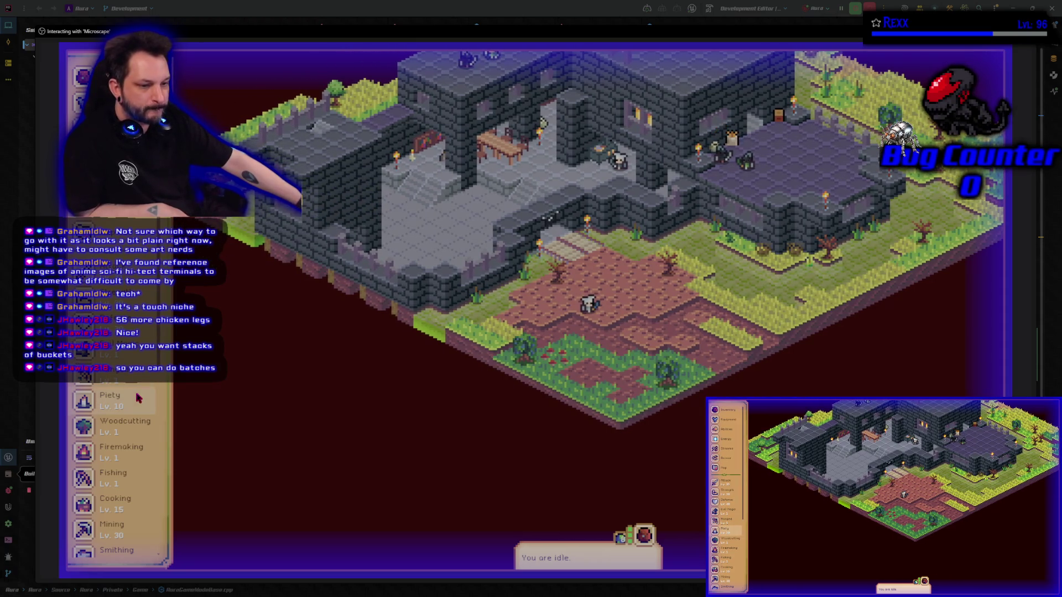
- Check the Grind flour action's requirements in the Cooking guidebook
{"action": "scroll", "coordinate": [139, 398], "scroll_direction": "down", "scroll_amount": 5}
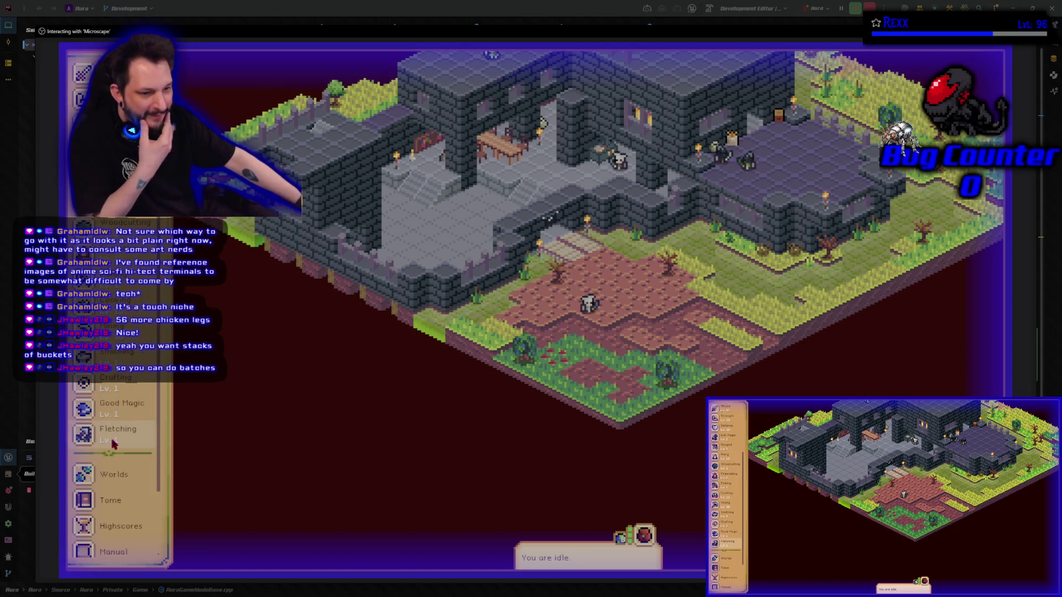
{"action": "left_click", "coordinate": [113, 313]}
{"action": "scroll", "coordinate": [254, 413], "scroll_direction": "down", "scroll_amount": 10}
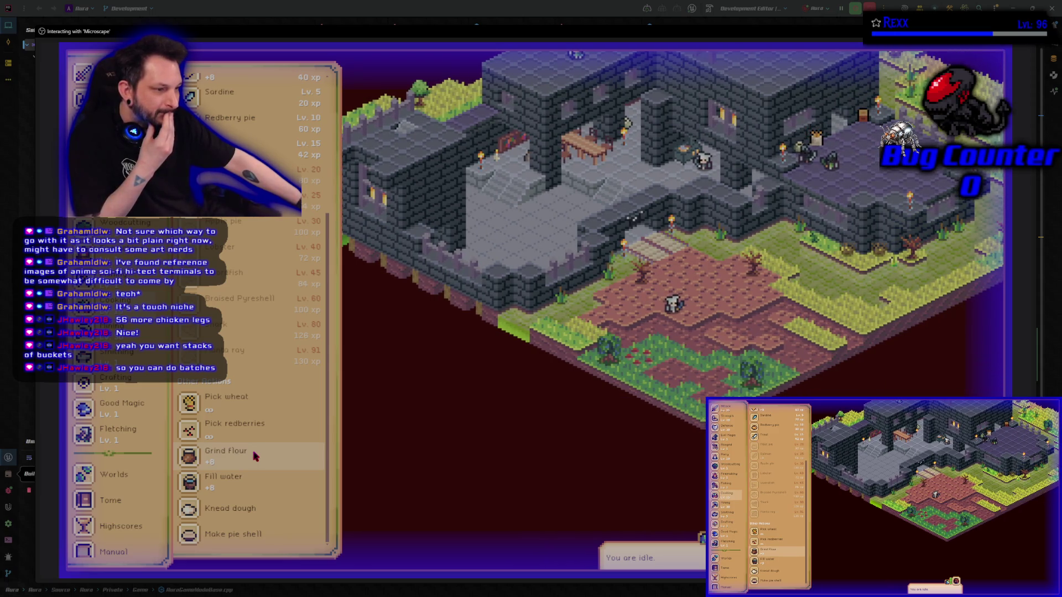
{"action": "left_click", "coordinate": [255, 456]}
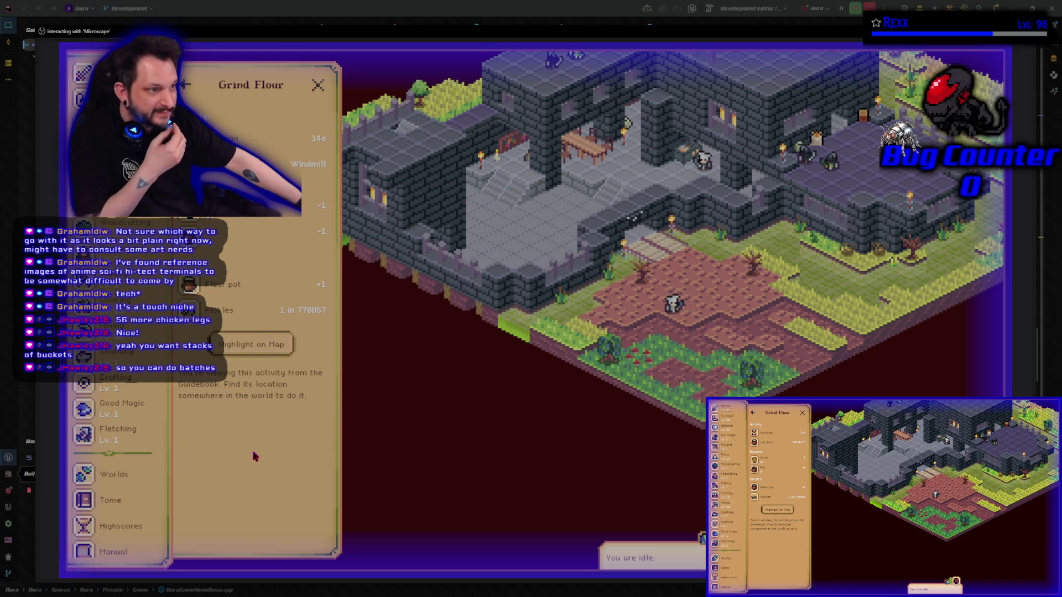
{"action": "key", "text": "Escape"}
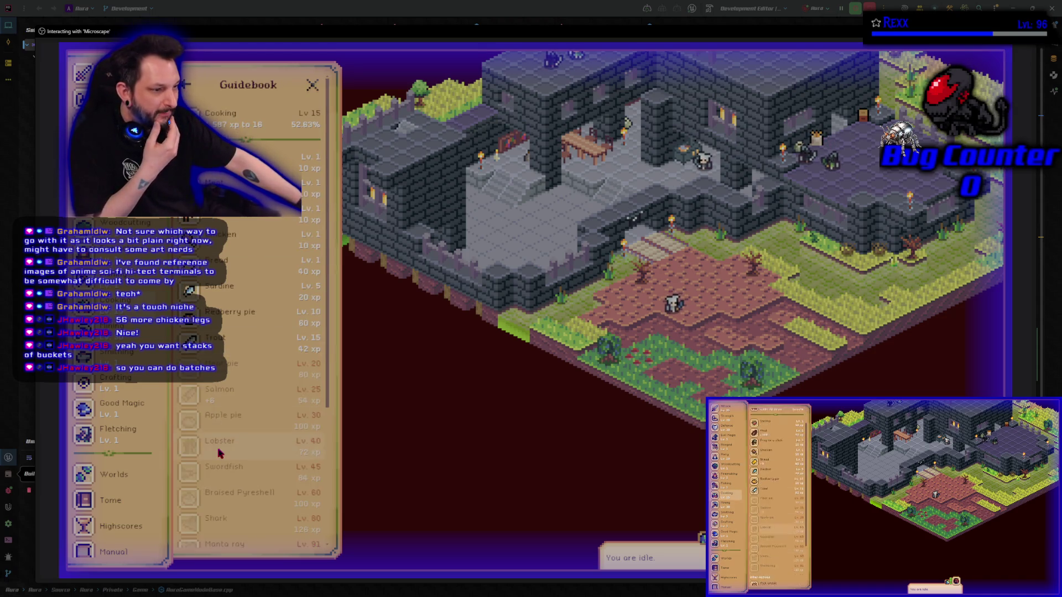
- Reopen the Bazaar showing pie listings, including apple pie at 21 c
{"action": "scroll", "coordinate": [249, 470], "scroll_direction": "down", "scroll_amount": 5}
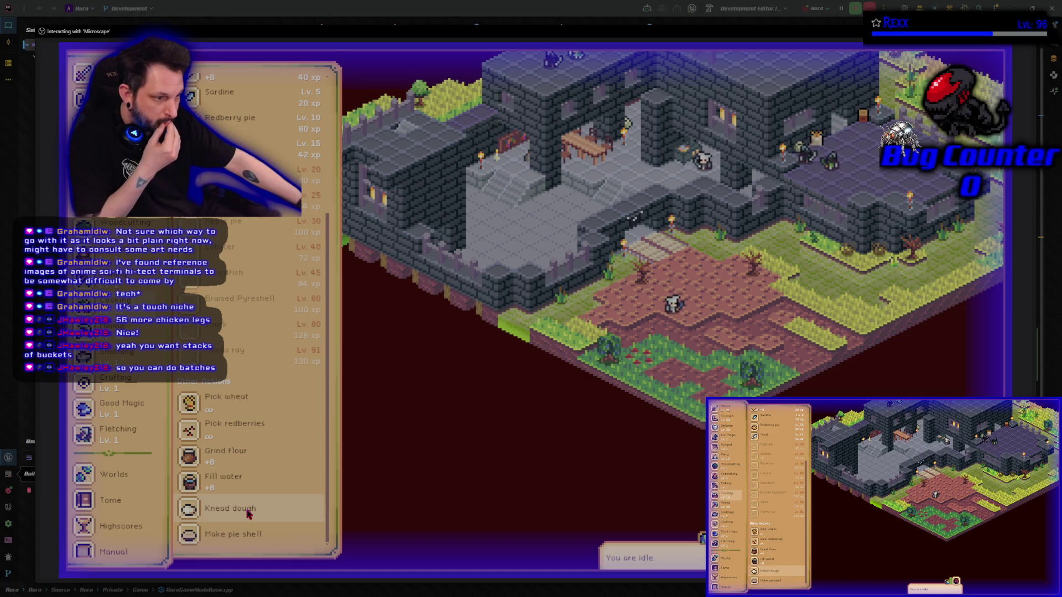
{"action": "scroll", "coordinate": [247, 513], "scroll_direction": "up", "scroll_amount": 5}
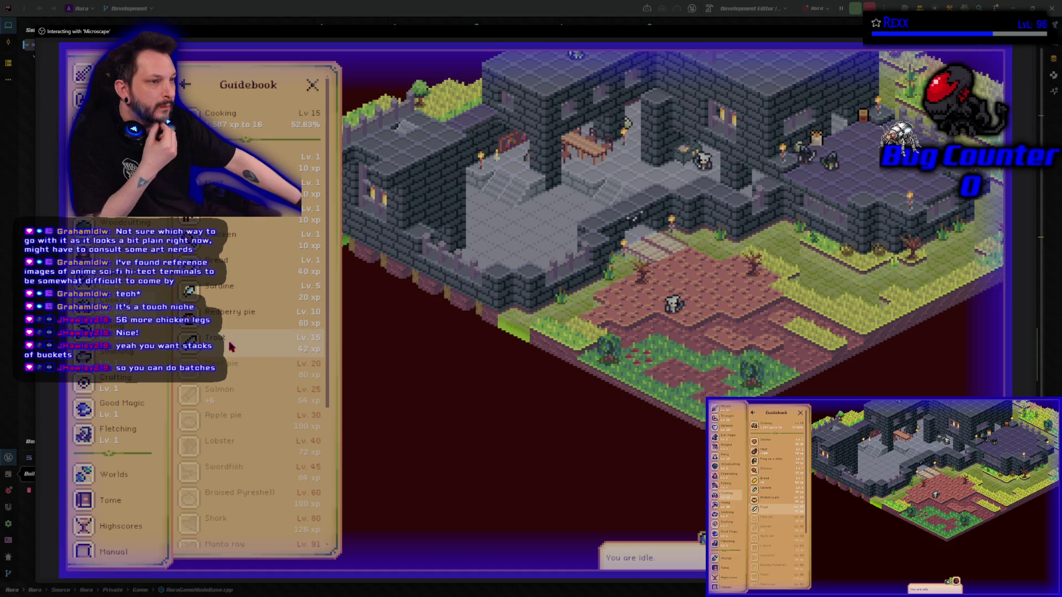
{"action": "scroll", "coordinate": [88, 310], "scroll_direction": "up", "scroll_amount": 5}
{"action": "left_click", "coordinate": [88, 209]}
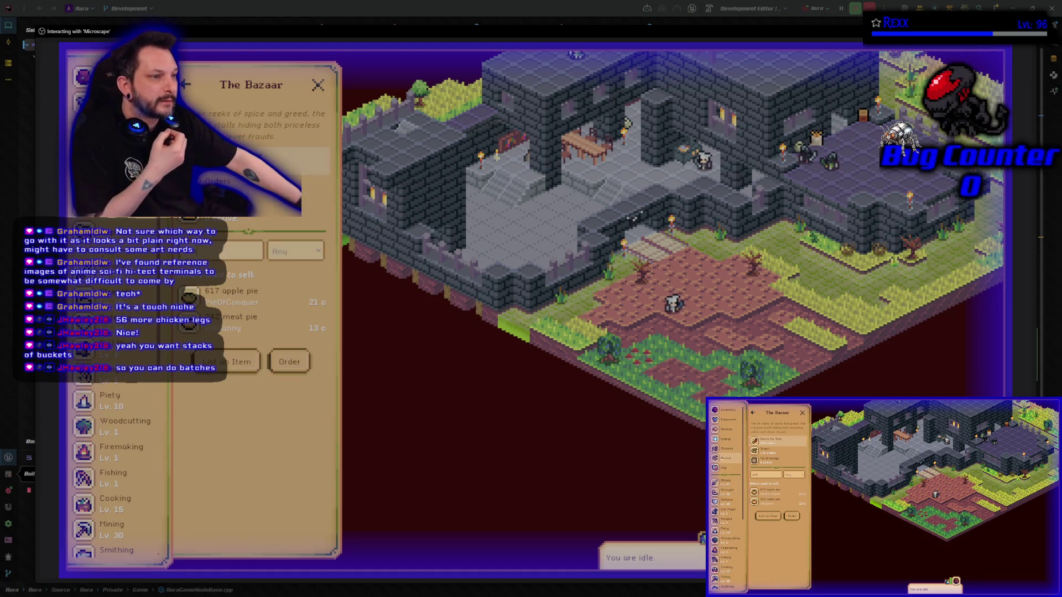
- Search the Bazaar for trout and open the 5 c offer at maximum quantity
{"action": "left_click", "coordinate": [206, 256]}
{"action": "type", "text": "trout"}
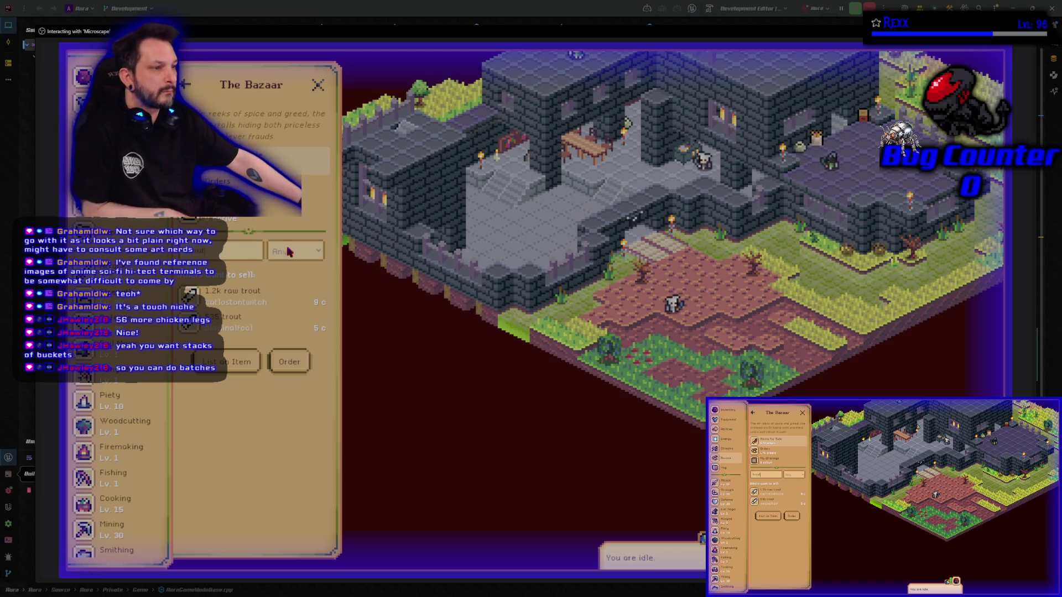
{"action": "left_click", "coordinate": [226, 323]}
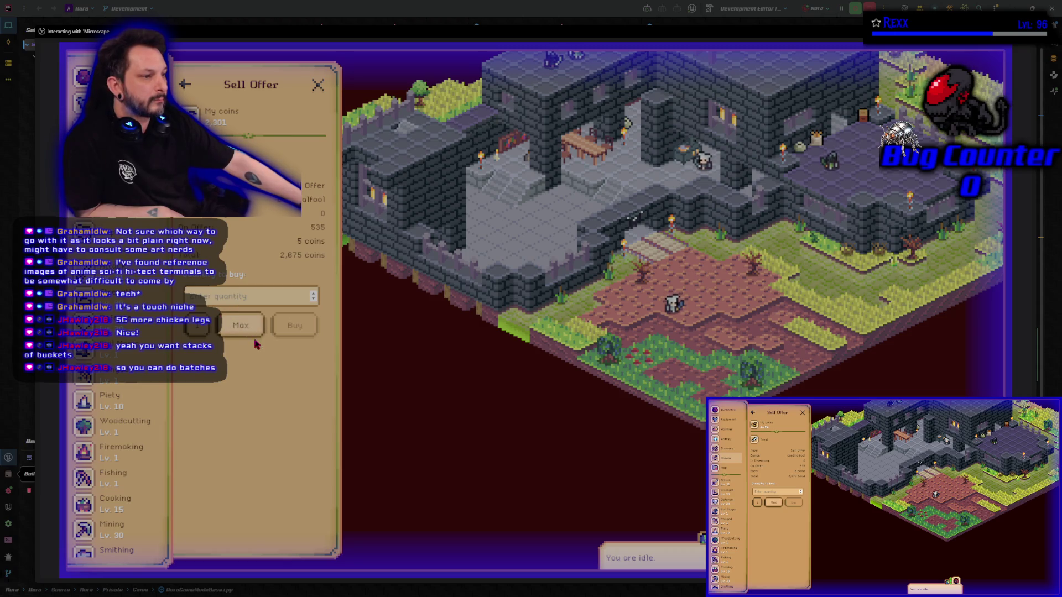
{"action": "left_click", "coordinate": [242, 326]}
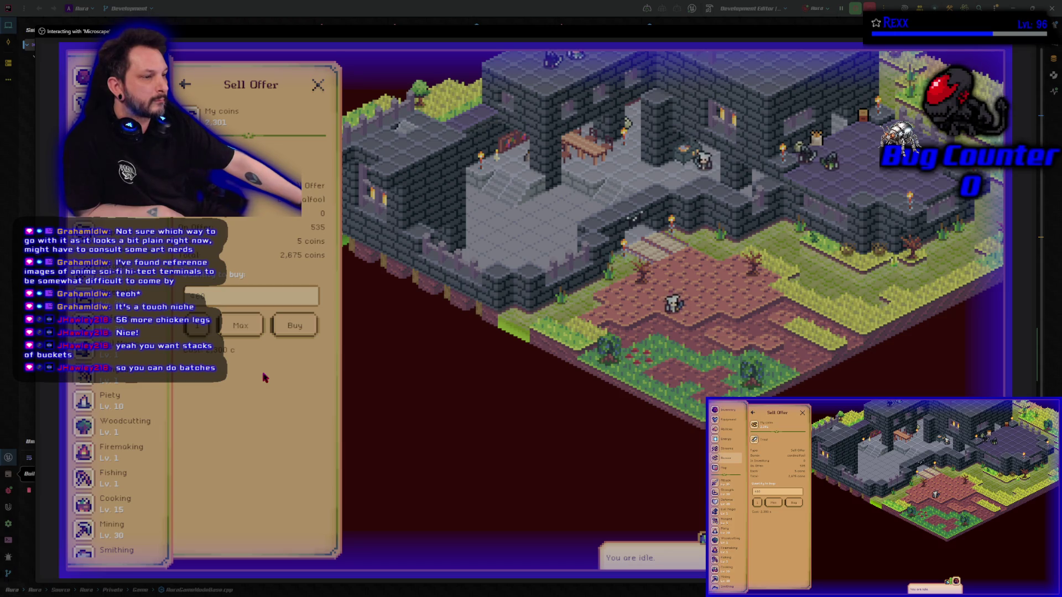
- Adjust the trout quantity, buy and confirm it, then view the Cooking guidebook
{"action": "left_click", "coordinate": [245, 293]}
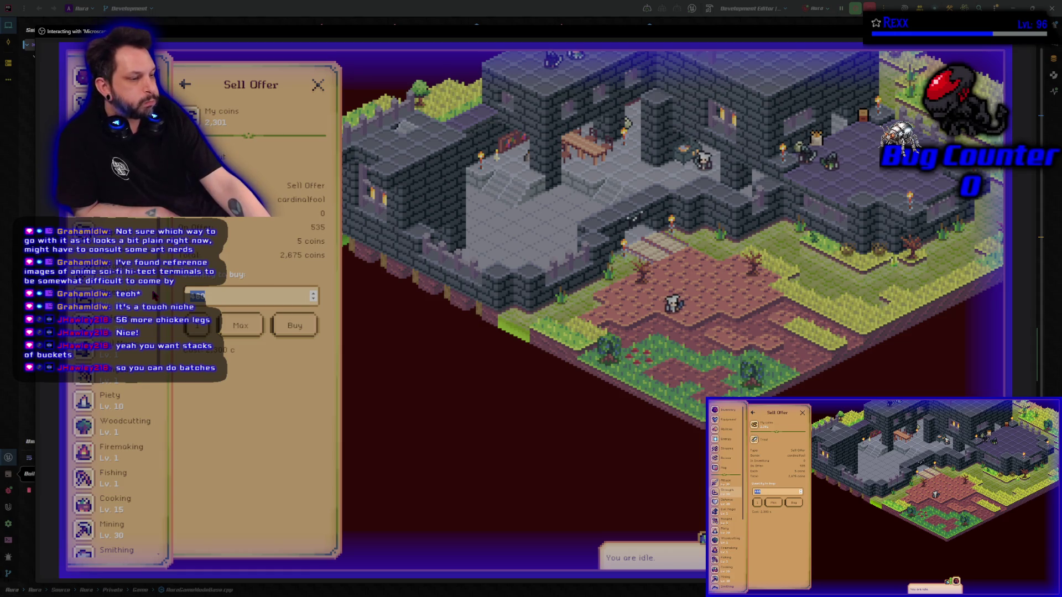
{"action": "key", "text": "BackSpace"}
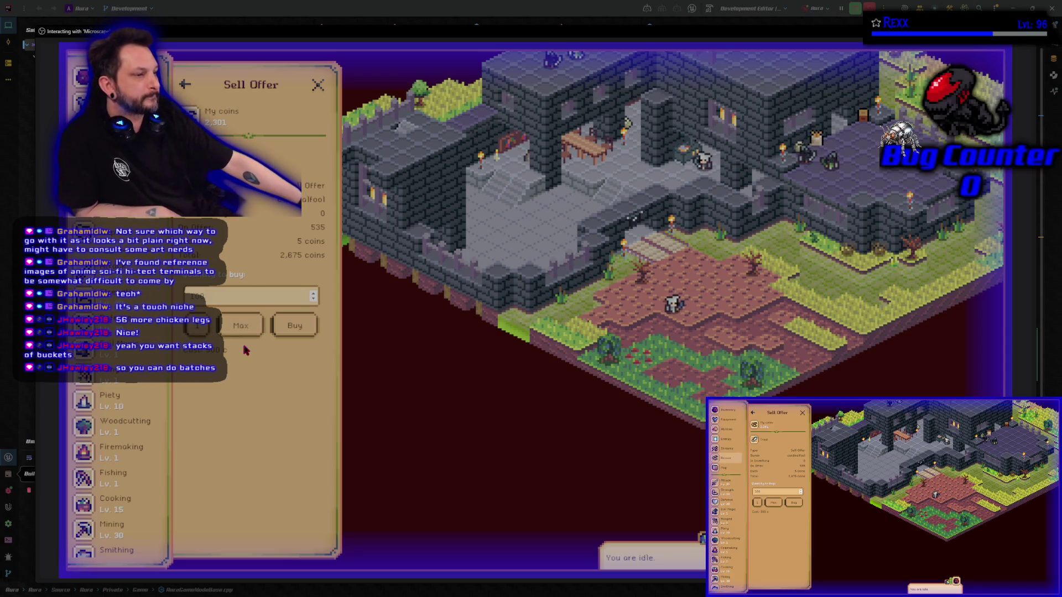
{"action": "left_click", "coordinate": [290, 326]}
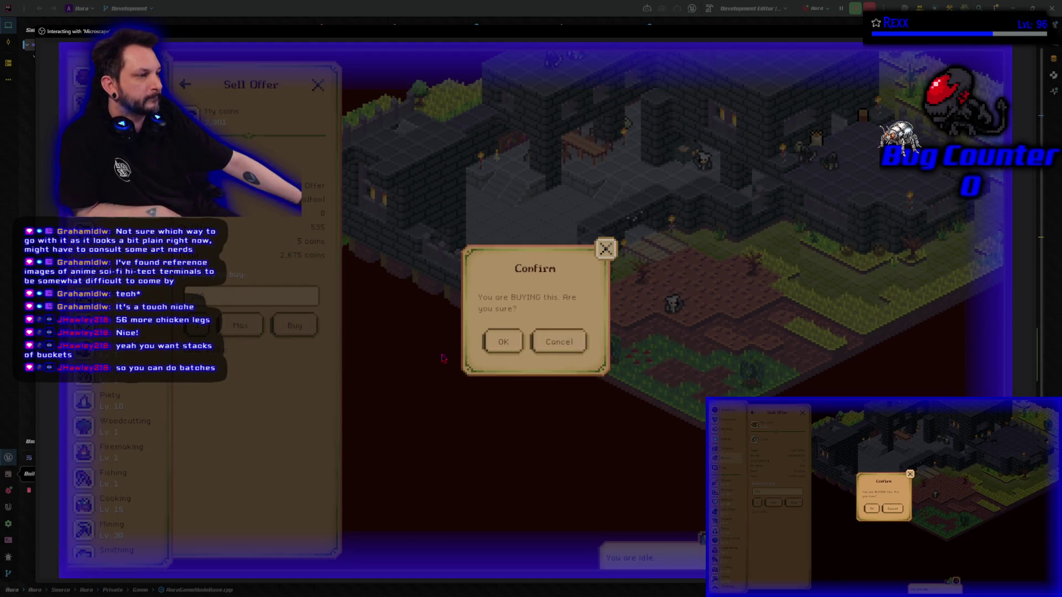
{"action": "left_click", "coordinate": [514, 341]}
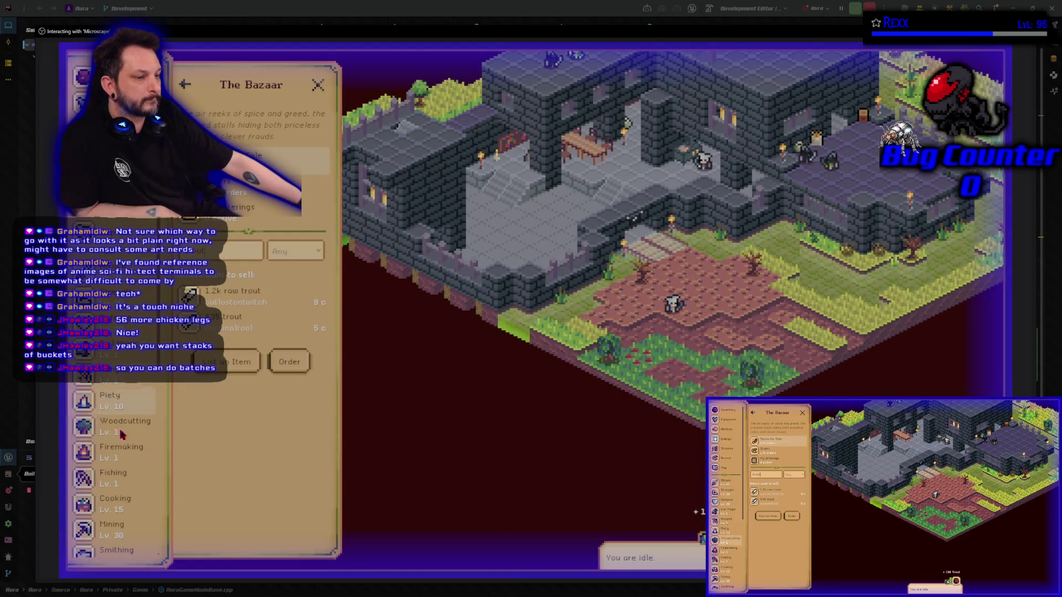
{"action": "left_click", "coordinate": [117, 500]}
- Check the Trout recipe, then return to the Bazaar trout listings
{"action": "left_click", "coordinate": [249, 345]}
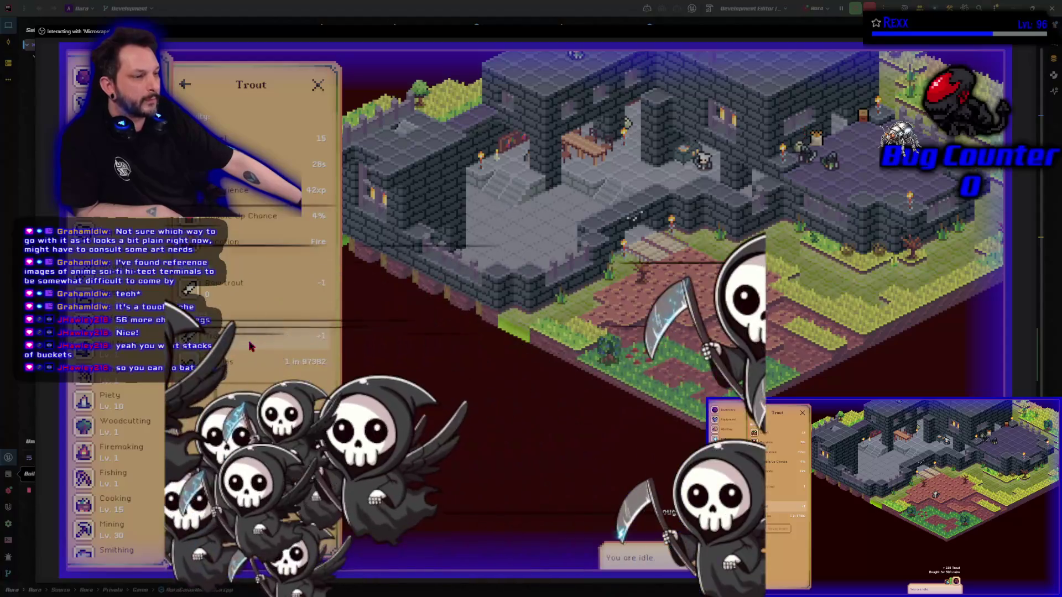
{"action": "right_click", "coordinate": [229, 354]}
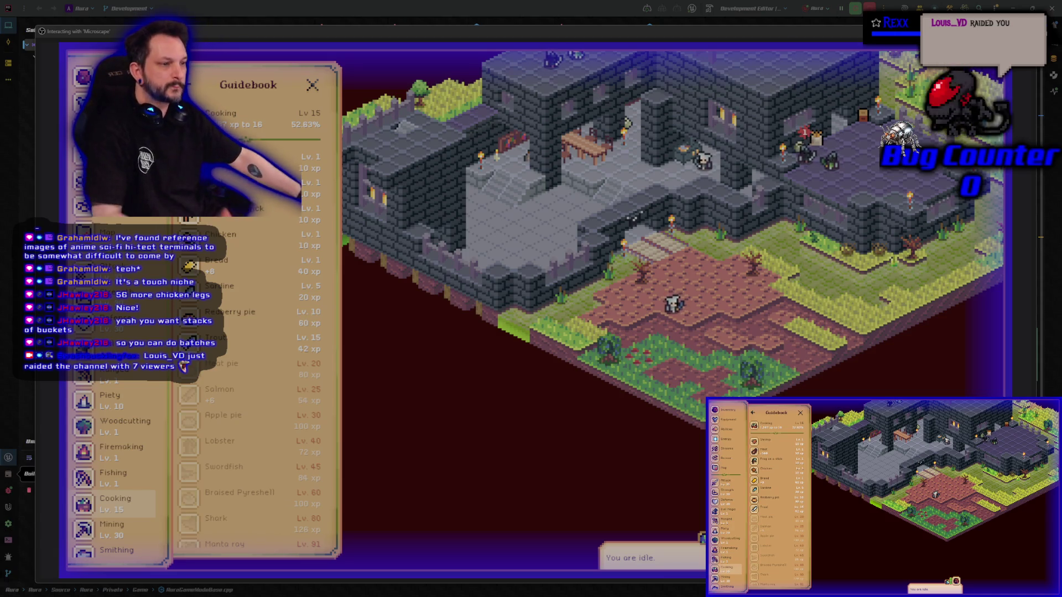
{"action": "left_click", "coordinate": [92, 209]}
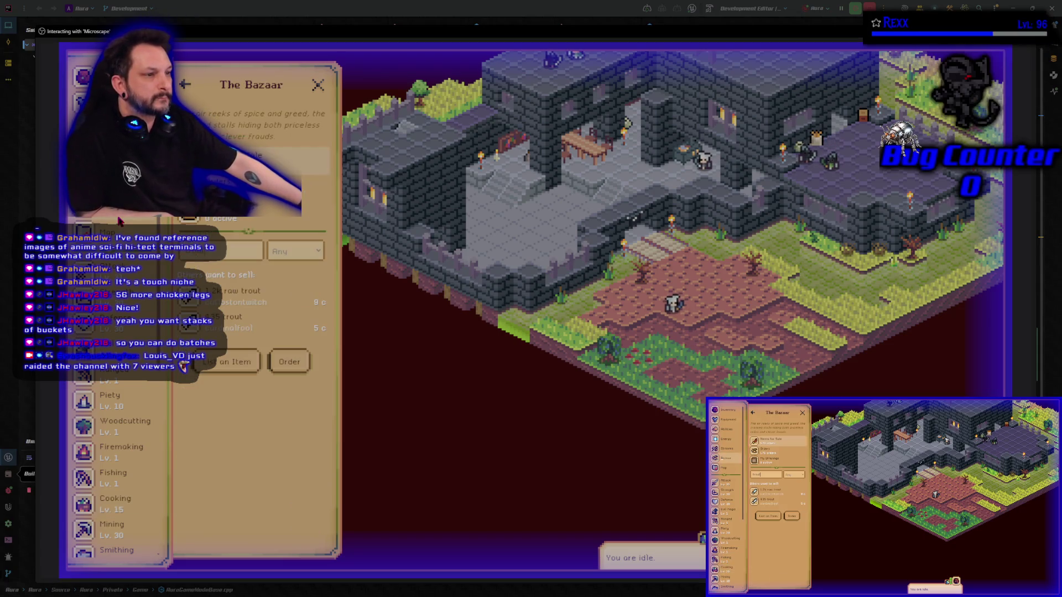
- Buy 100 raw trout from the 9 c sell offer for 900 coins
{"action": "left_click", "coordinate": [234, 294]}
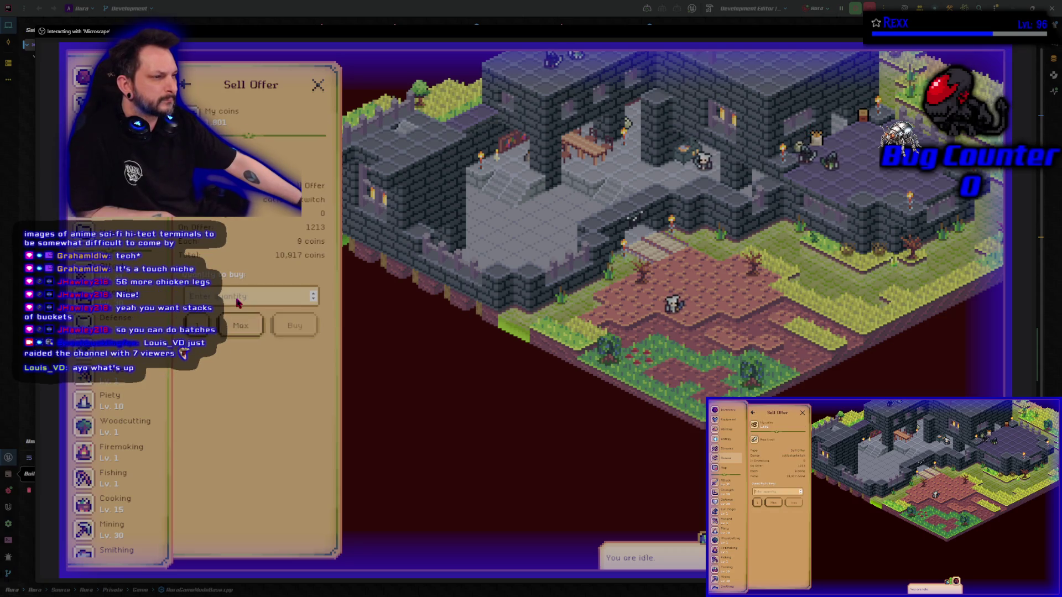
{"action": "type", "text": "100"}
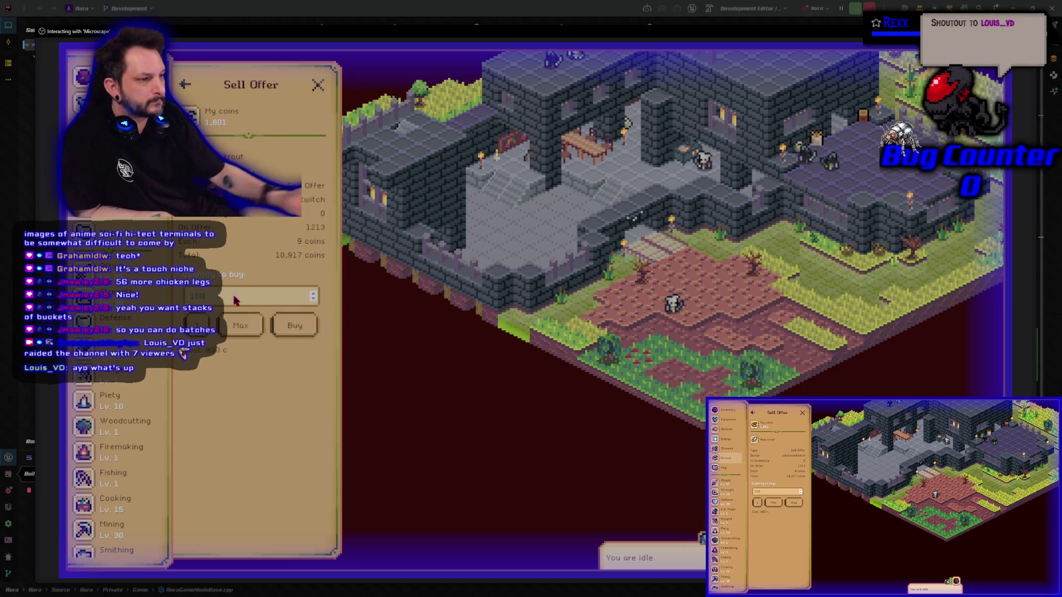
{"action": "left_click", "coordinate": [295, 326]}
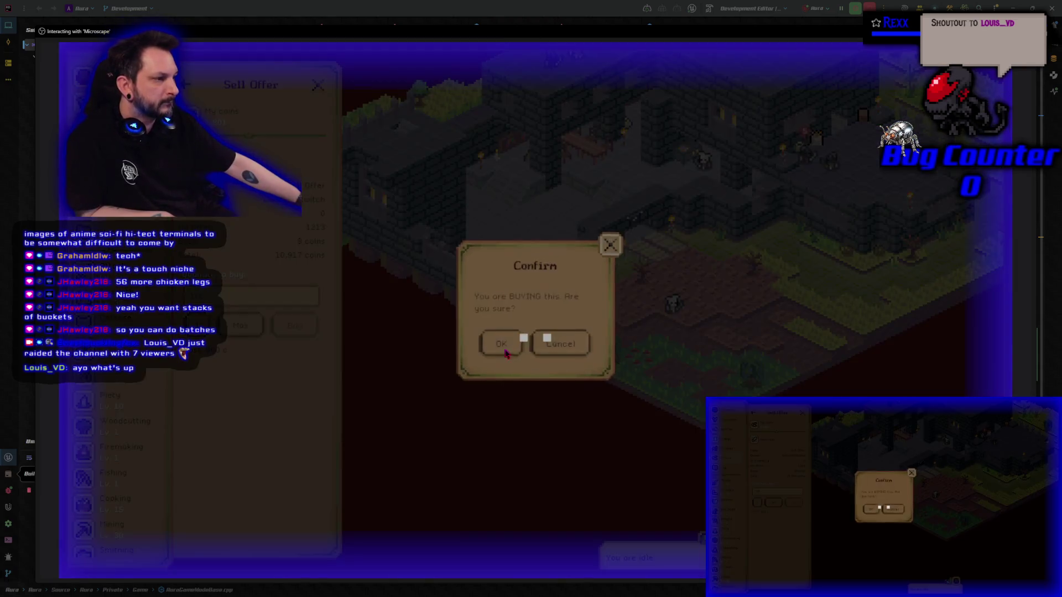
{"action": "left_click", "coordinate": [505, 343]}
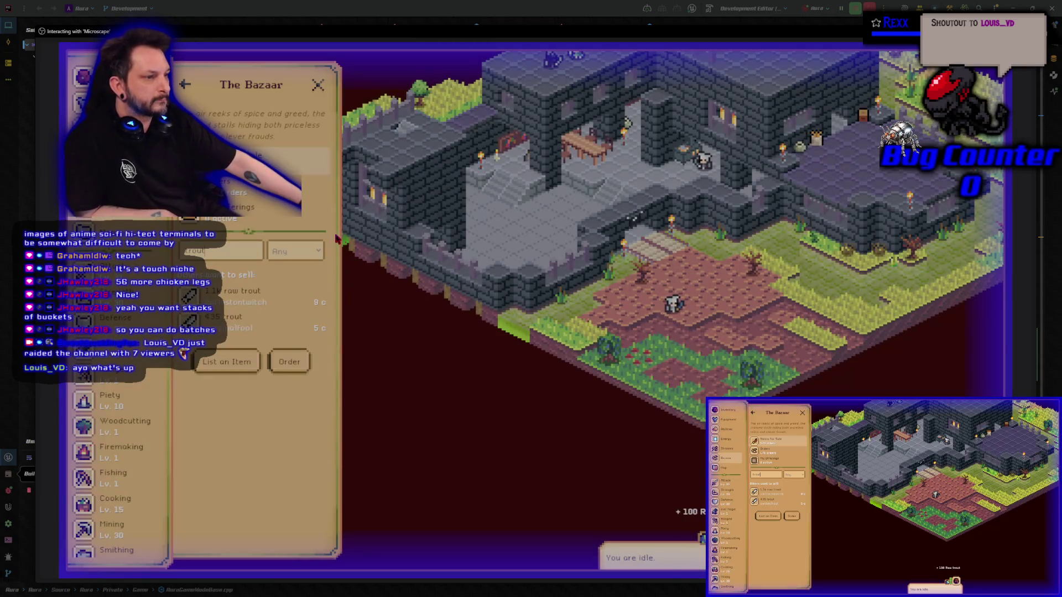
- Inspect the 435-trout listing's item details, then close the panel
{"action": "left_click", "coordinate": [255, 322]}
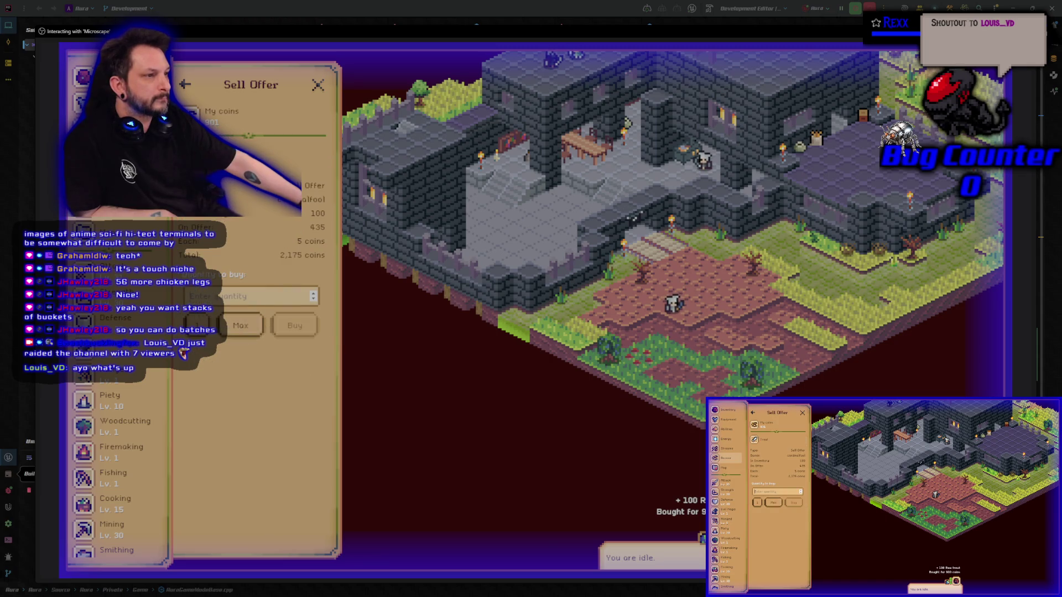
{"action": "left_click", "coordinate": [249, 154]}
{"action": "left_click", "coordinate": [318, 84]}
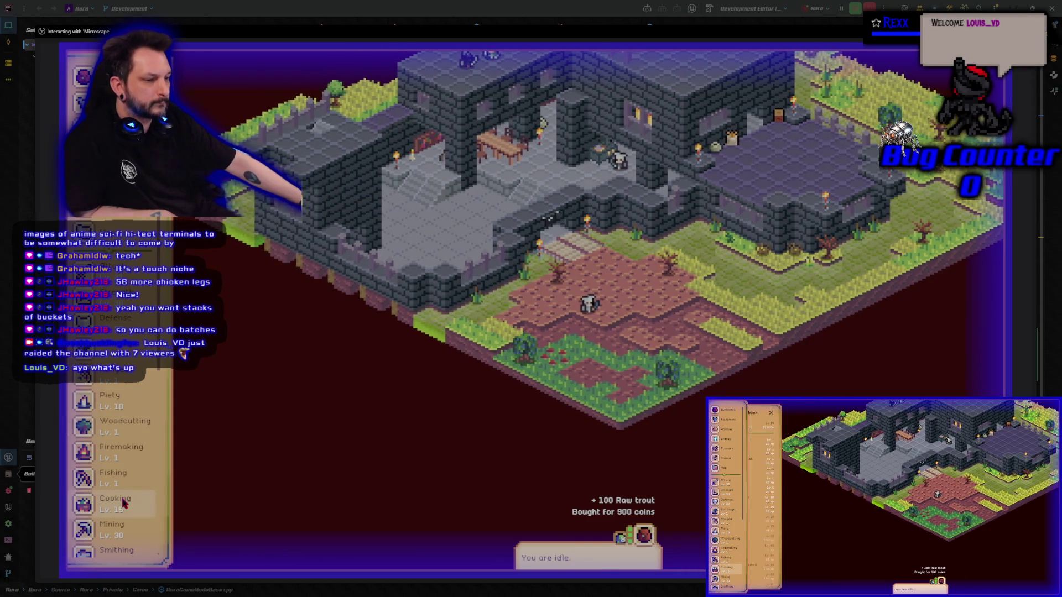
- Start cooking Trout from the Cooking guidebook in Microscape, then switch away from the game
{"action": "left_click", "coordinate": [115, 503]}
{"action": "left_click", "coordinate": [259, 352]}
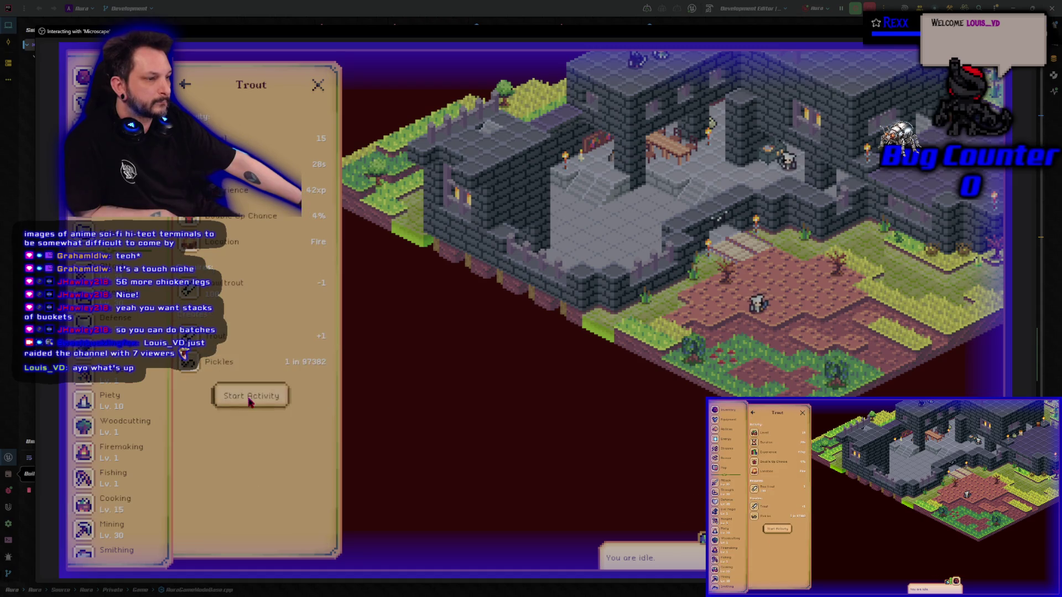
{"action": "left_click", "coordinate": [250, 399]}
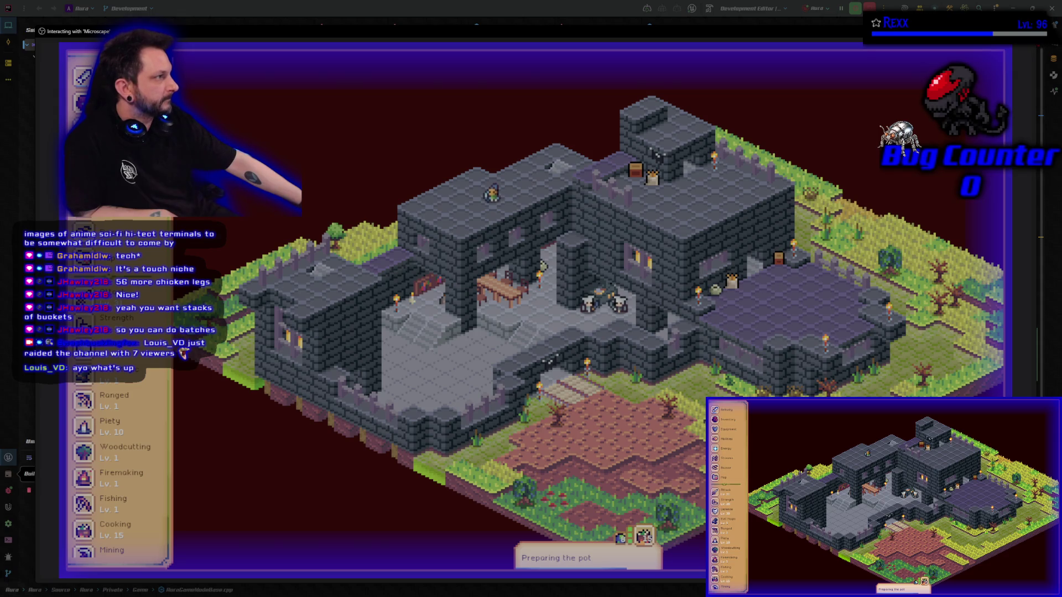
{"action": "key", "text": "alt+Tab"}
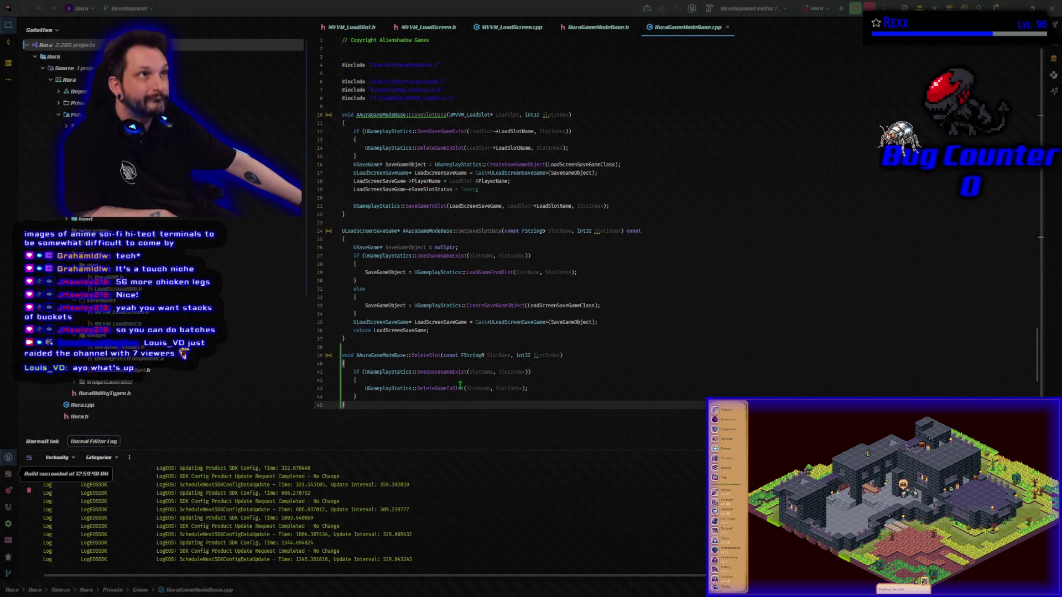
- Return to the Unreal Editor and zoom in on the WBP_AreYouSure dialog
{"action": "key", "text": "alt+Tab"}
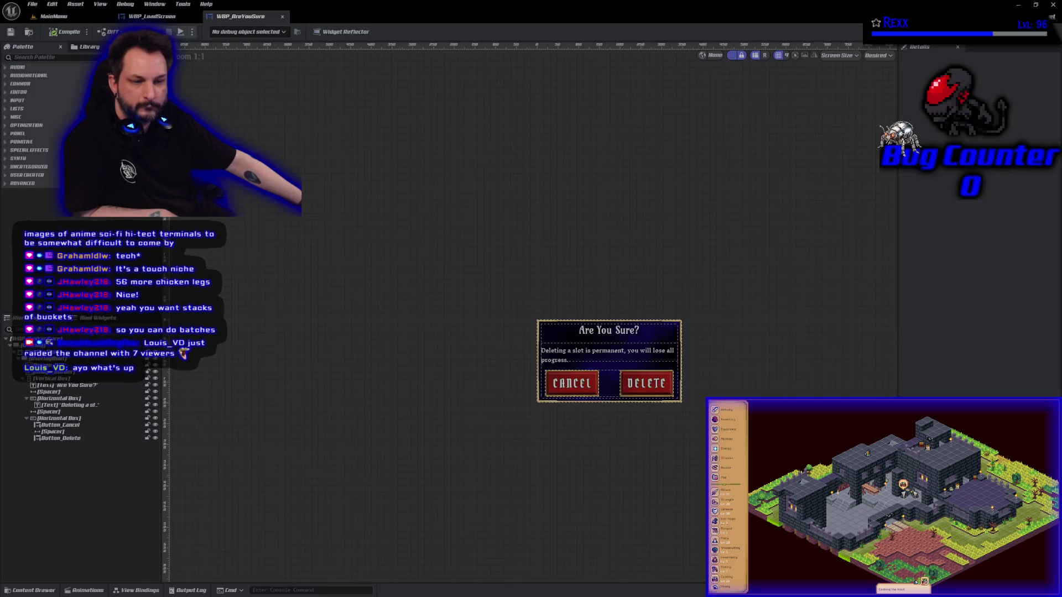
{"action": "scroll", "coordinate": [582, 448], "scroll_direction": "up", "scroll_amount": 6}
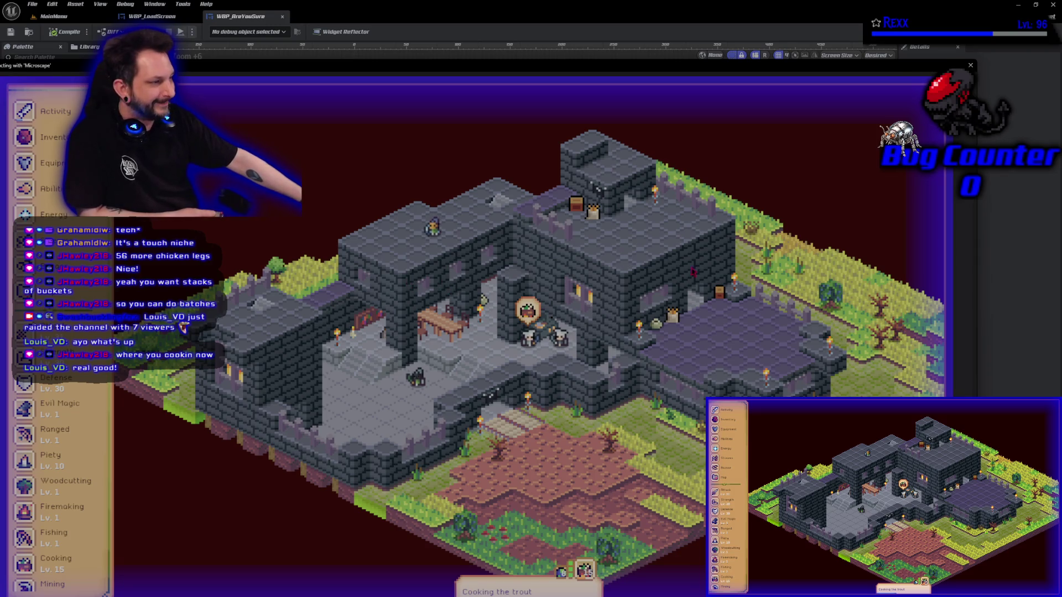
- Check Microscape's crafting guide, energy overview and trout Activity & Loot, then leave the game
{"action": "scroll", "coordinate": [59, 420], "scroll_direction": "down", "scroll_amount": 8}
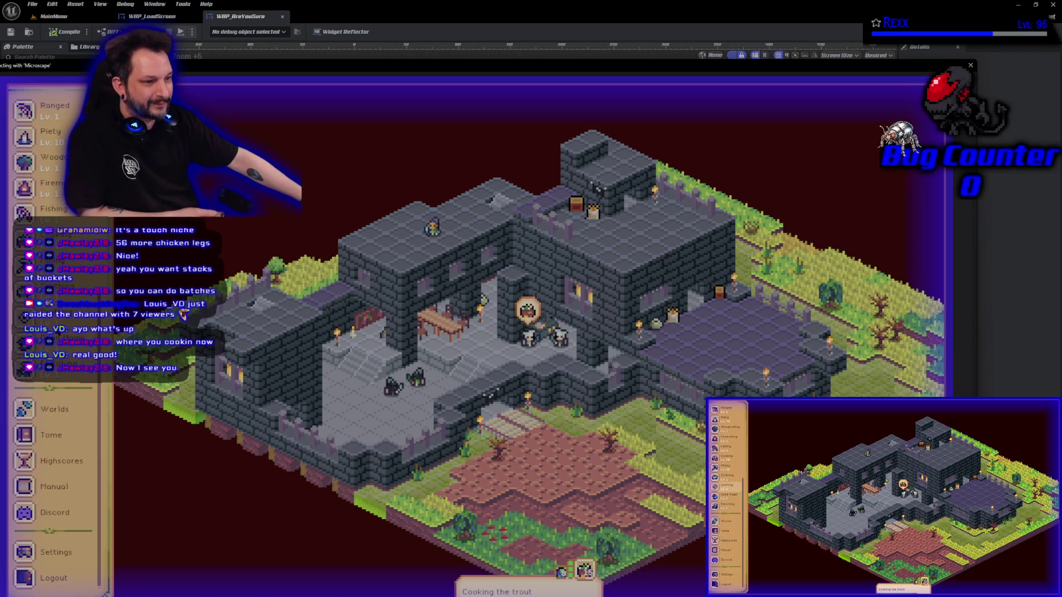
{"action": "left_click", "coordinate": [55, 318]}
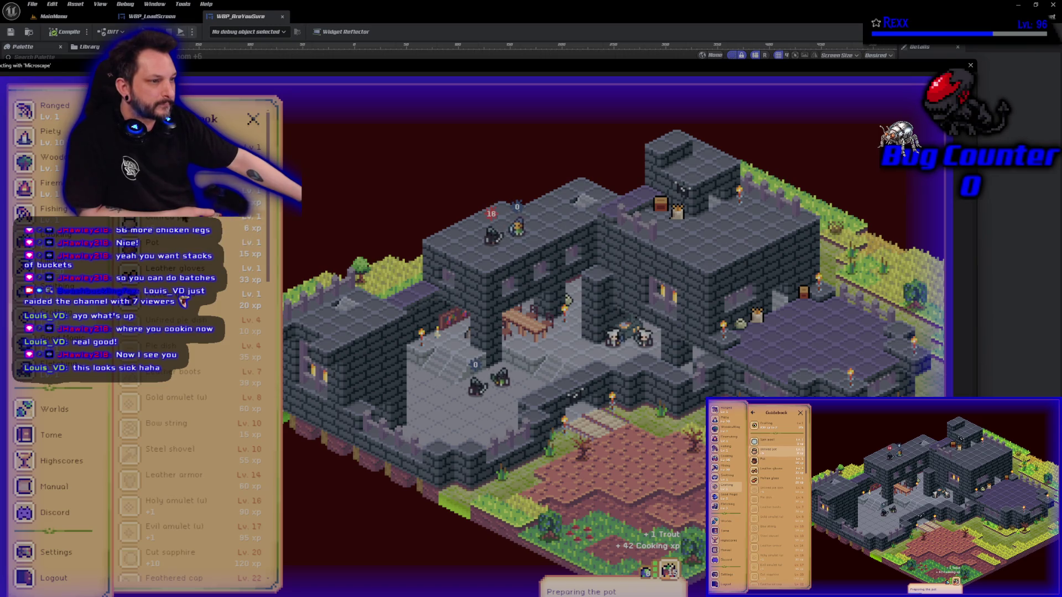
{"action": "left_click", "coordinate": [253, 121]}
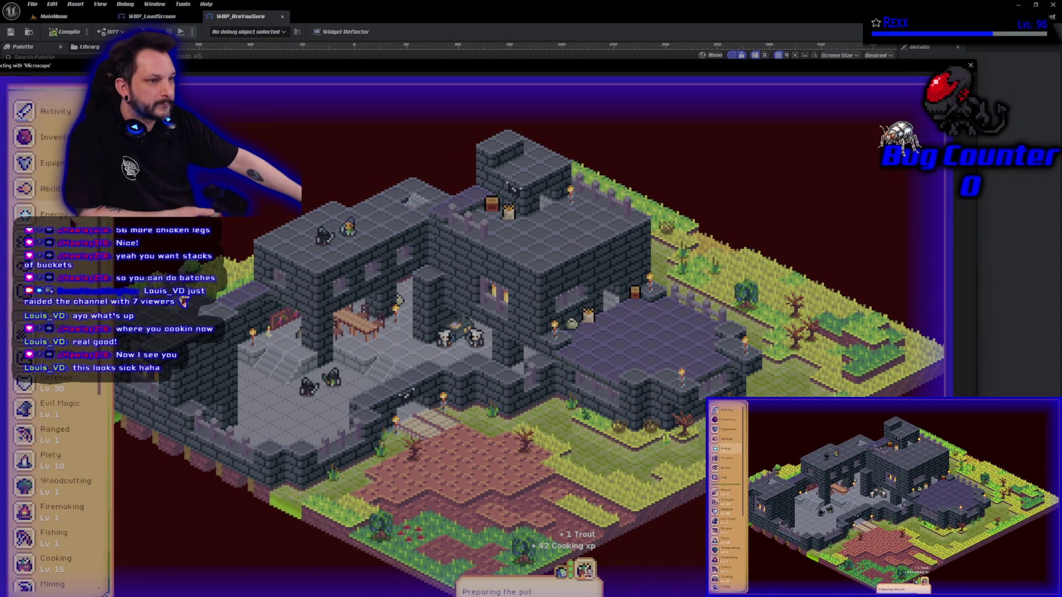
{"action": "left_click", "coordinate": [54, 214]}
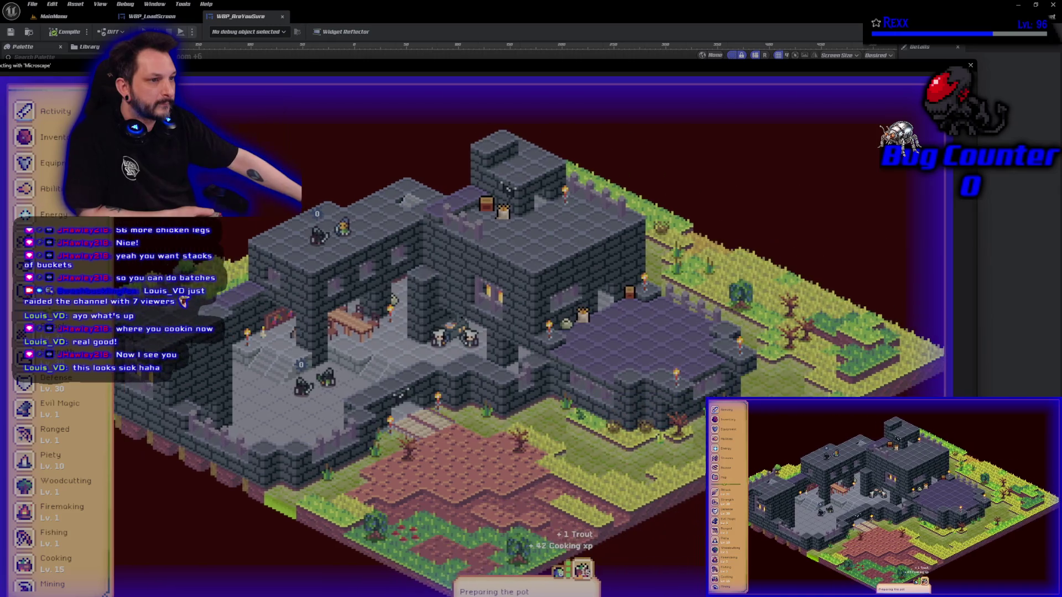
{"action": "left_click", "coordinate": [49, 113]}
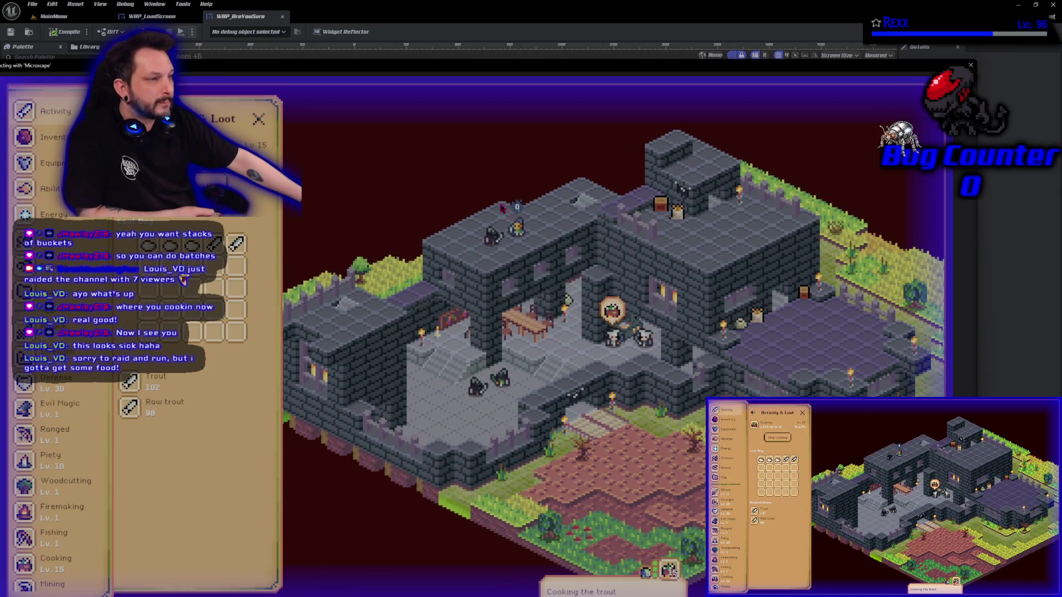
{"action": "key", "text": "Escape"}
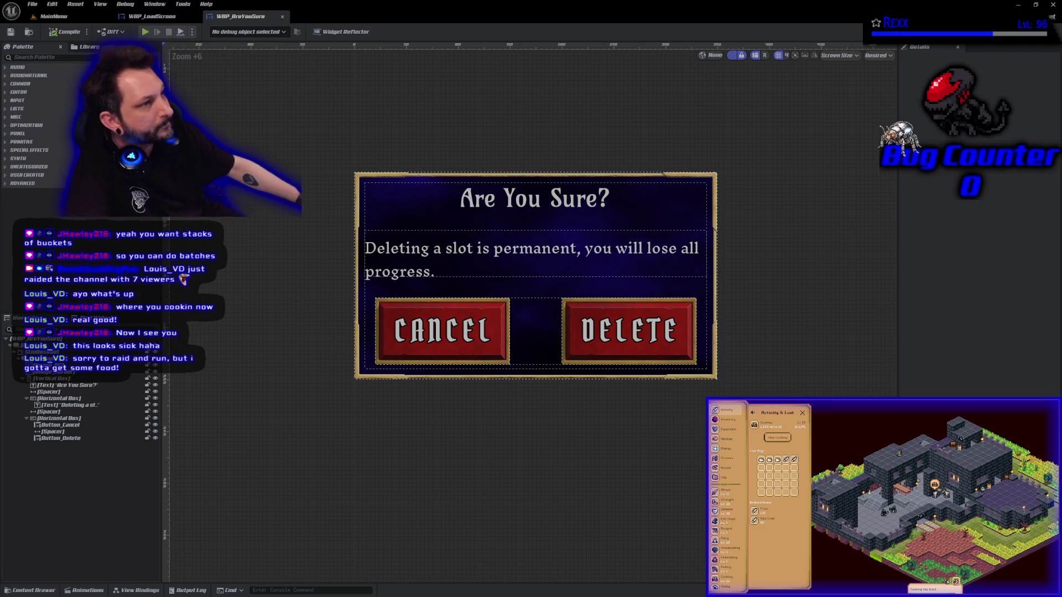
- Cycle through the WBP_LoadScreen and MainMenu tabs back to WBP_AreYouSure and frame its graph nodes
{"action": "left_click", "coordinate": [152, 16]}
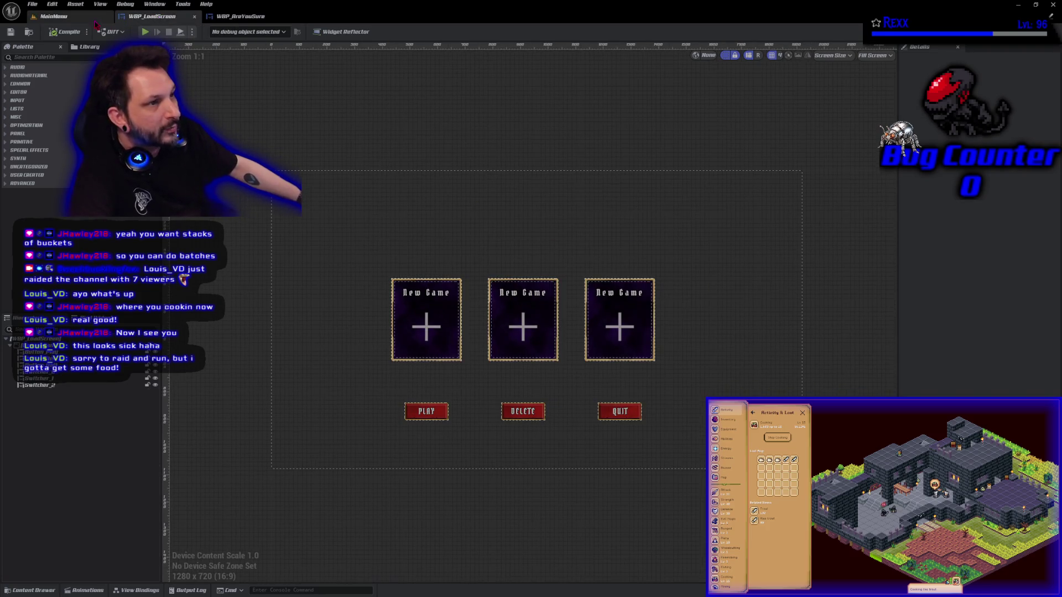
{"action": "left_click", "coordinate": [80, 19]}
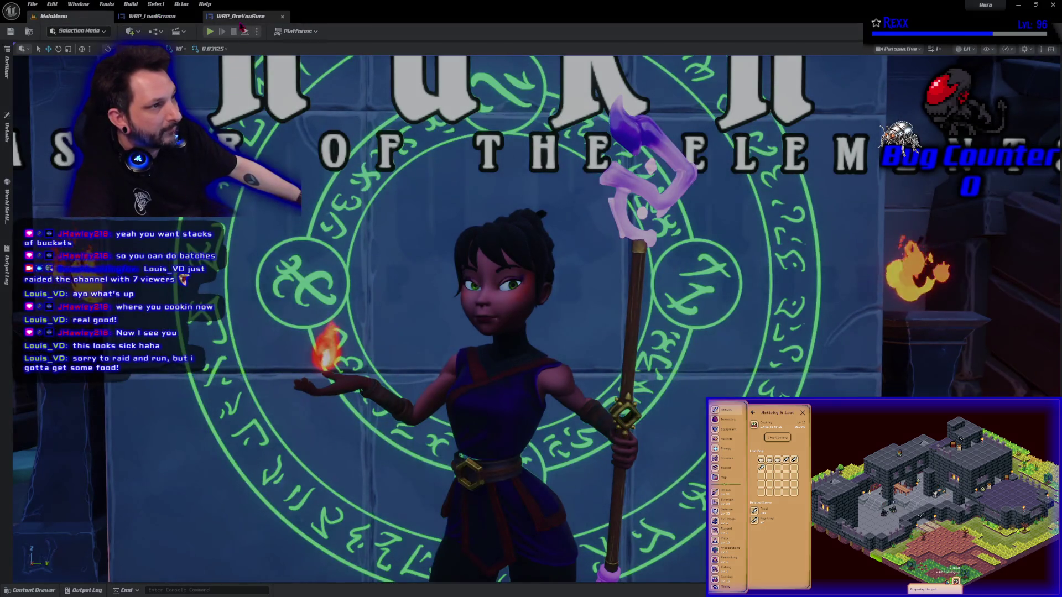
{"action": "left_click", "coordinate": [241, 17]}
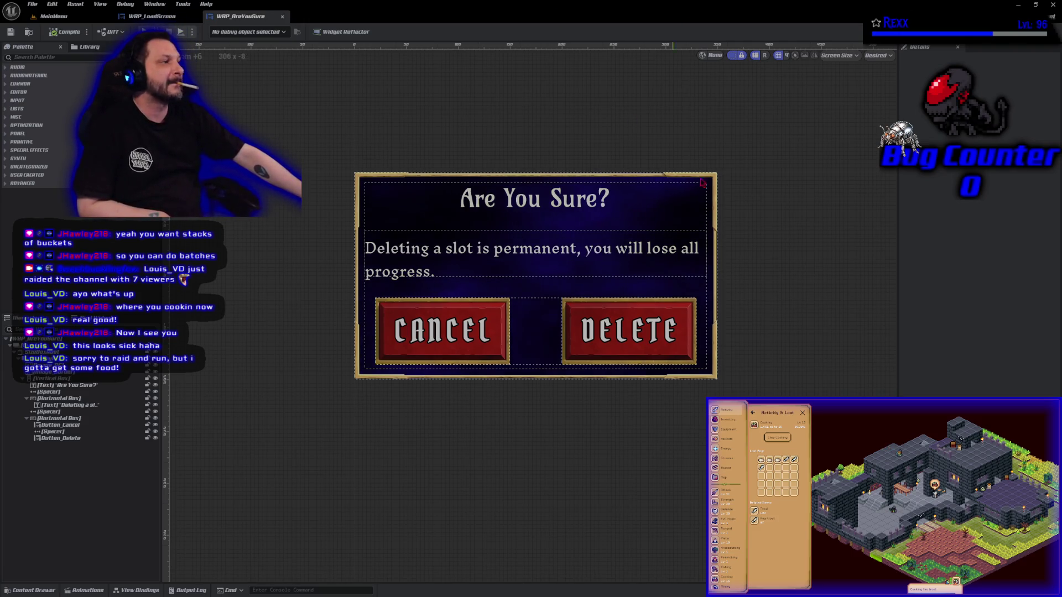
{"action": "key", "text": "Home"}
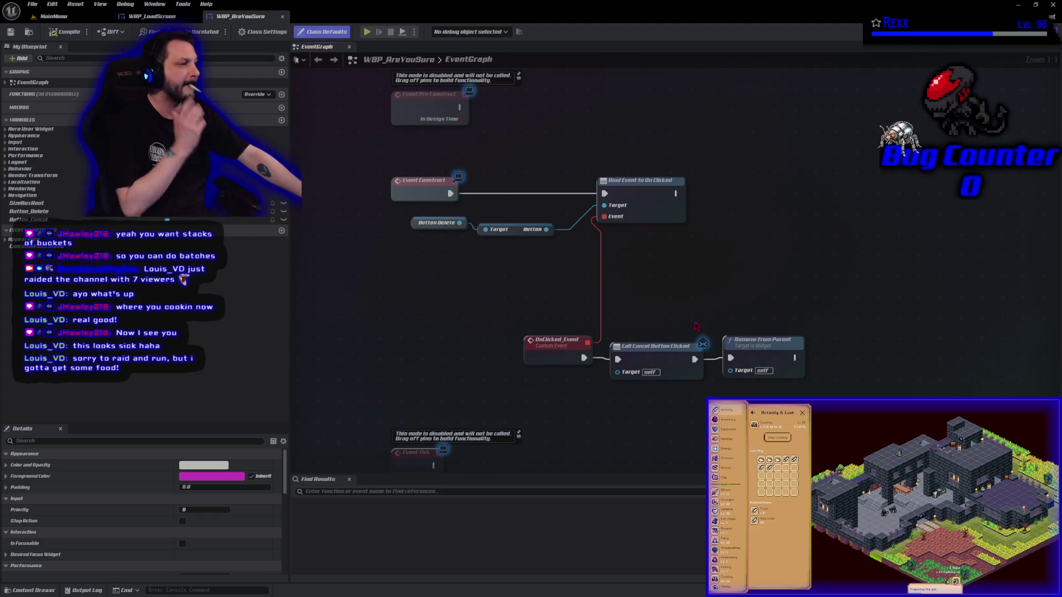
- Add a Button Delete getter with a Get Button node beside it, and save
{"action": "mouse_move", "coordinate": [54, 213]}
{"action": "left_mouse_down"}
{"action": "mouse_move", "coordinate": [213, 253]}
{"action": "mouse_move", "coordinate": [738, 274]}
{"action": "left_mouse_up"}
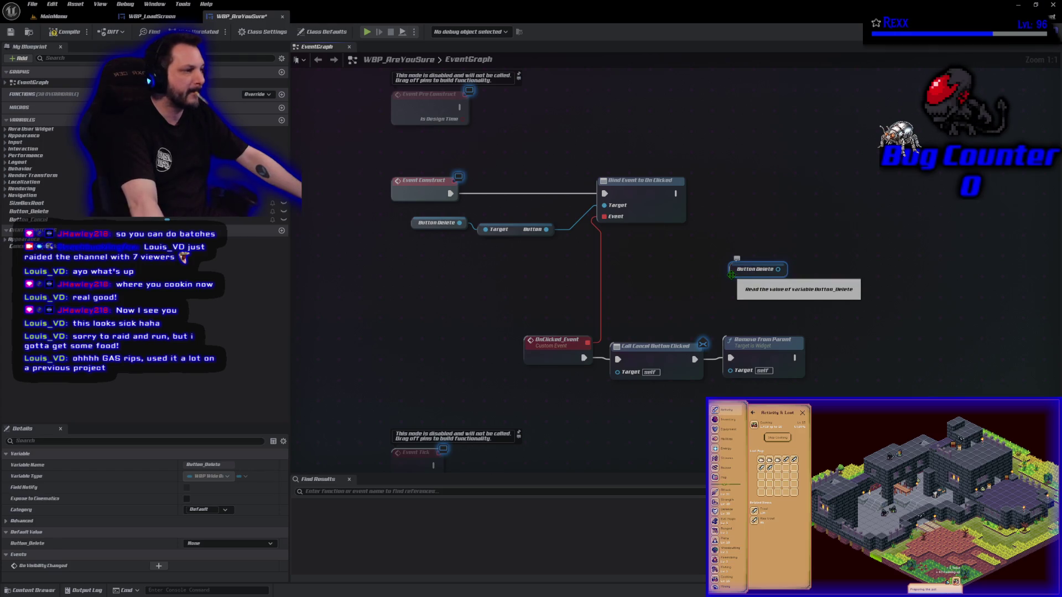
{"action": "left_click_drag", "start_coordinate": [731, 275], "coordinate": [650, 248]}
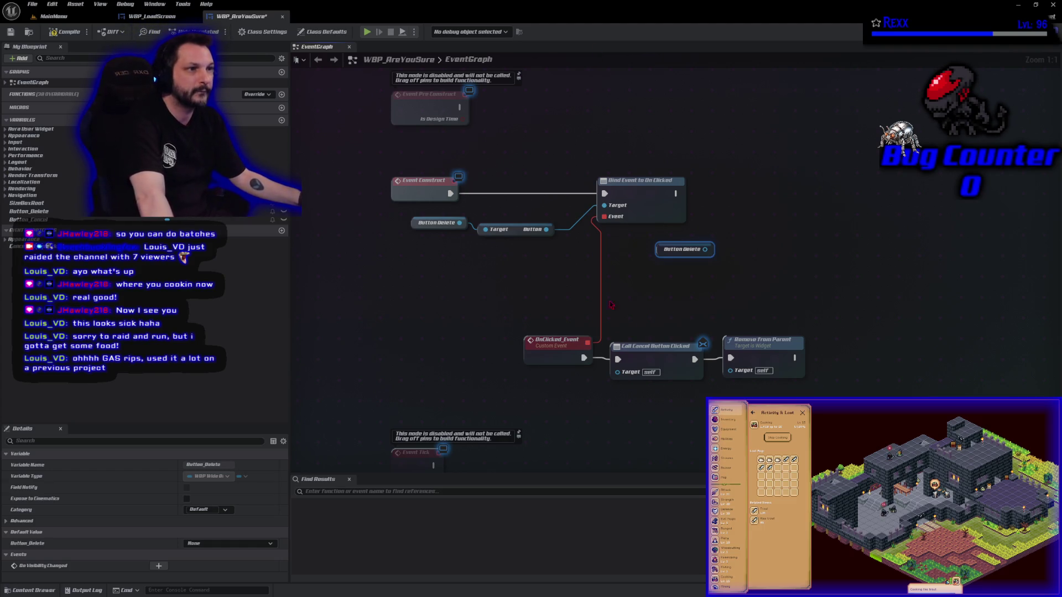
{"action": "left_click", "coordinate": [15, 33]}
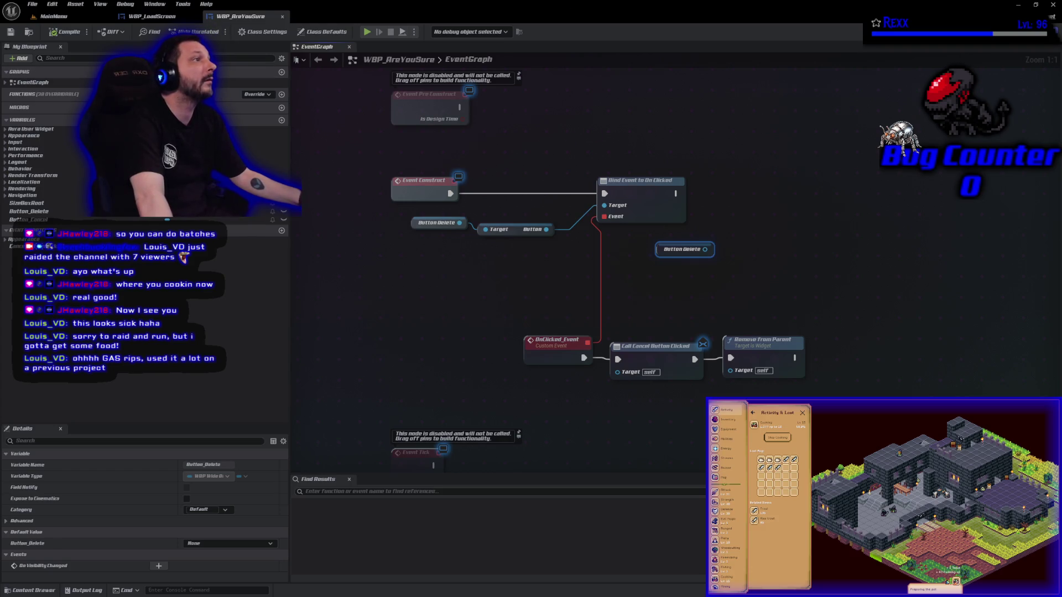
{"action": "left_click_drag", "start_coordinate": [706, 250], "coordinate": [738, 253]}
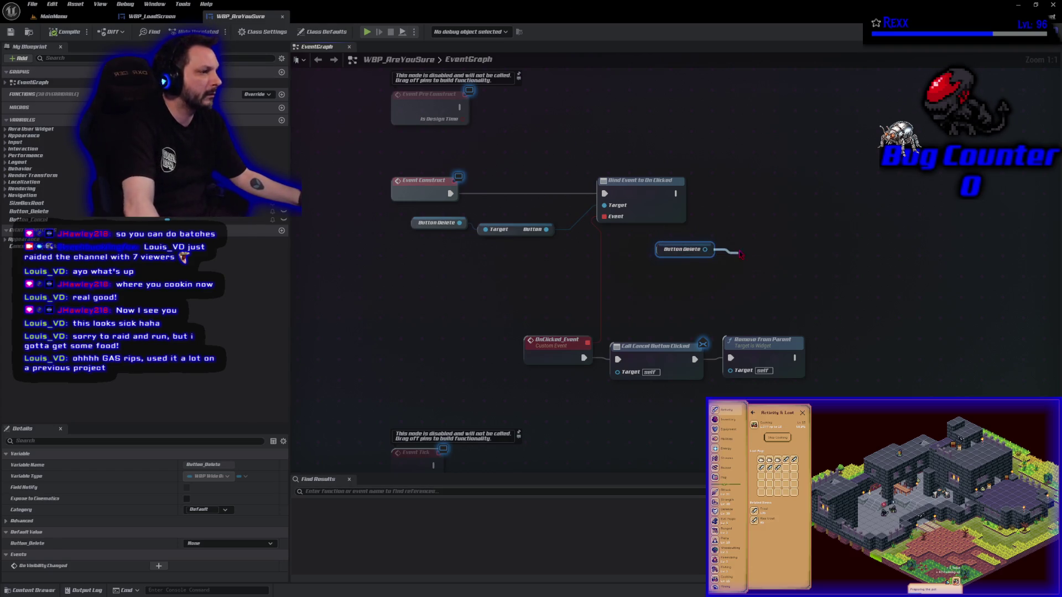
{"action": "type", "text": "get butt"}
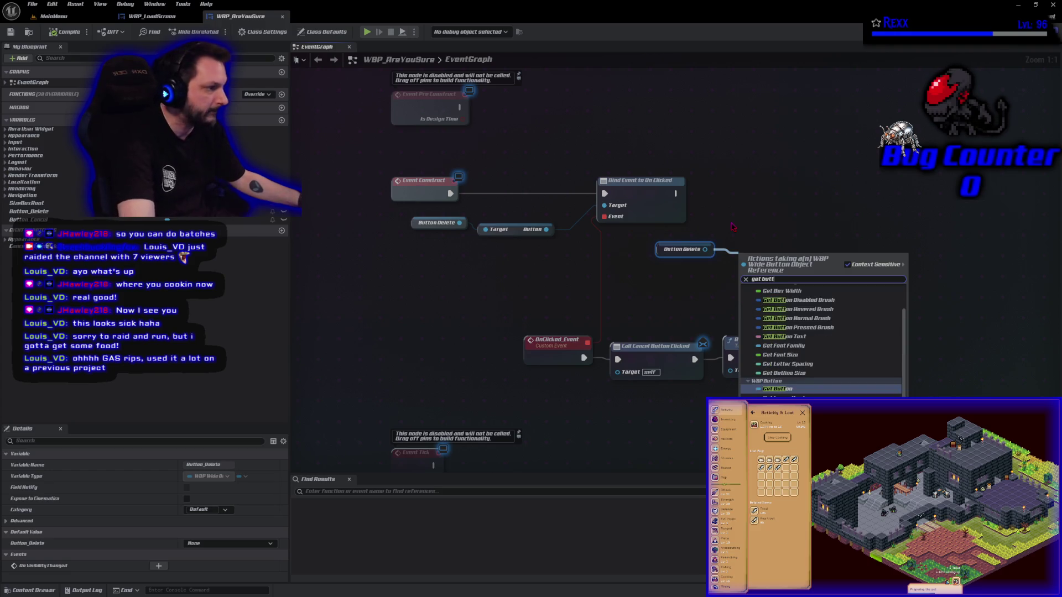
{"action": "key", "text": "Return"}
{"action": "left_click_drag", "start_coordinate": [773, 261], "coordinate": [762, 255]}
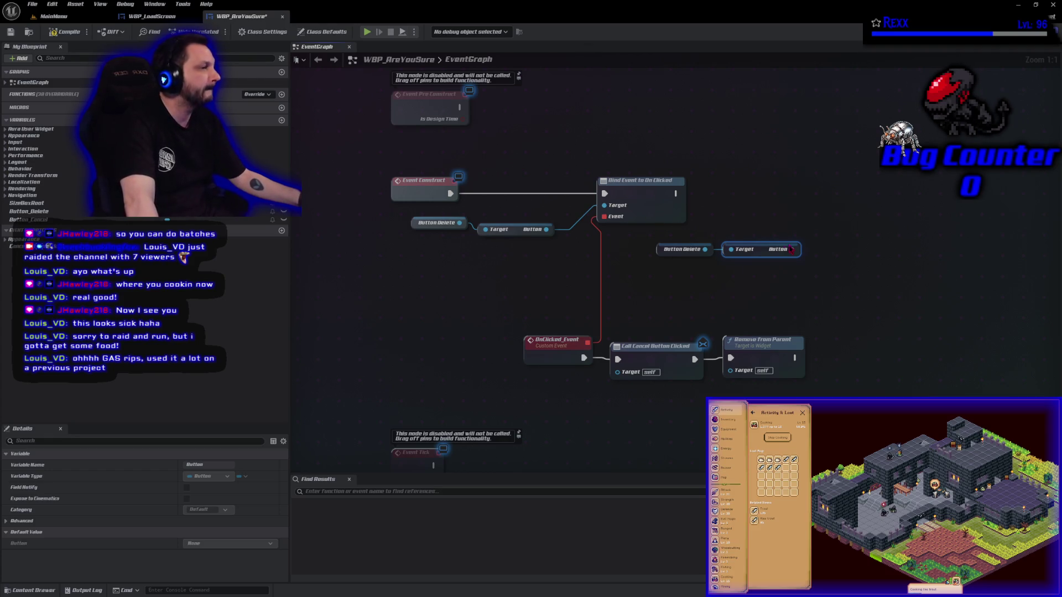
- Assign the button's On Clicked to a new OnClicked_Event_0 custom event
{"action": "mouse_move", "coordinate": [790, 249]}
{"action": "left_mouse_down"}
{"action": "mouse_move", "coordinate": [817, 256]}
{"action": "mouse_move", "coordinate": [810, 246]}
{"action": "left_mouse_up"}
{"action": "type", "text": "ass"}
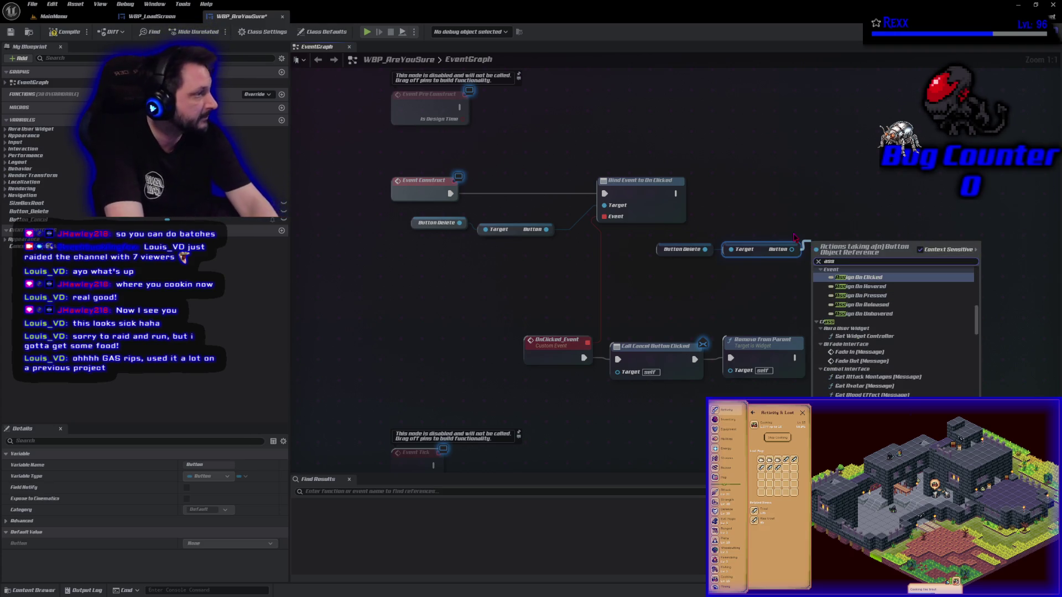
{"action": "key", "text": "Return"}
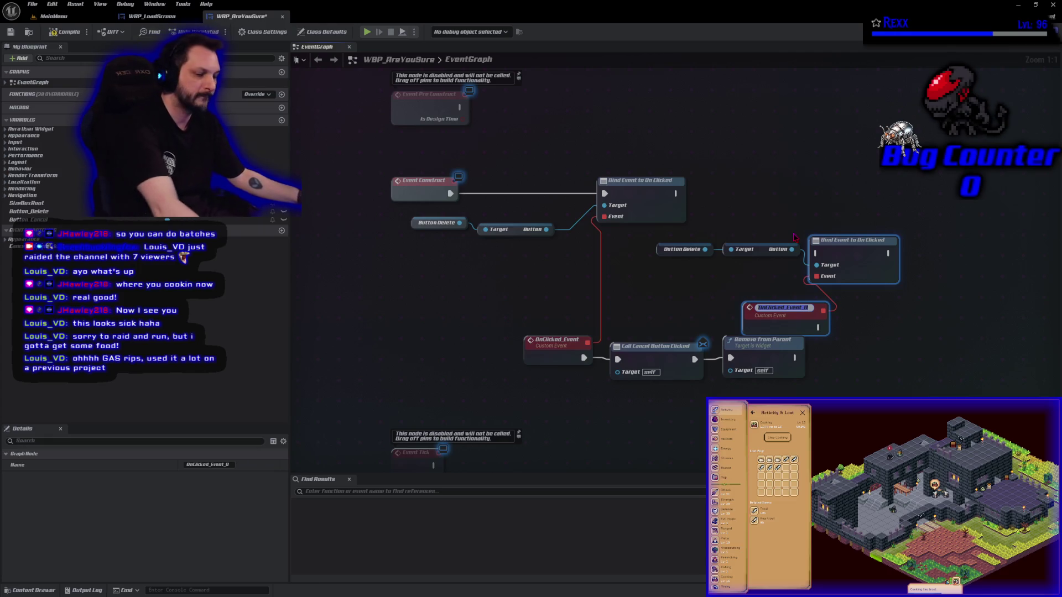
{"action": "key", "text": "Return"}
- Chain the new binding after the first Bind node and tidy the nodes around it
{"action": "left_click_drag", "start_coordinate": [859, 254], "coordinate": [899, 201]}
{"action": "mouse_move", "coordinate": [677, 193]}
{"action": "left_mouse_down"}
{"action": "mouse_move", "coordinate": [918, 205]}
{"action": "mouse_move", "coordinate": [854, 200]}
{"action": "left_mouse_up"}
{"action": "mouse_move", "coordinate": [796, 274]}
{"action": "left_mouse_down"}
{"action": "mouse_move", "coordinate": [802, 260]}
{"action": "mouse_move", "coordinate": [848, 292]}
{"action": "mouse_move", "coordinate": [835, 298]}
{"action": "left_mouse_up"}
{"action": "left_click_drag", "start_coordinate": [772, 251], "coordinate": [818, 205]}
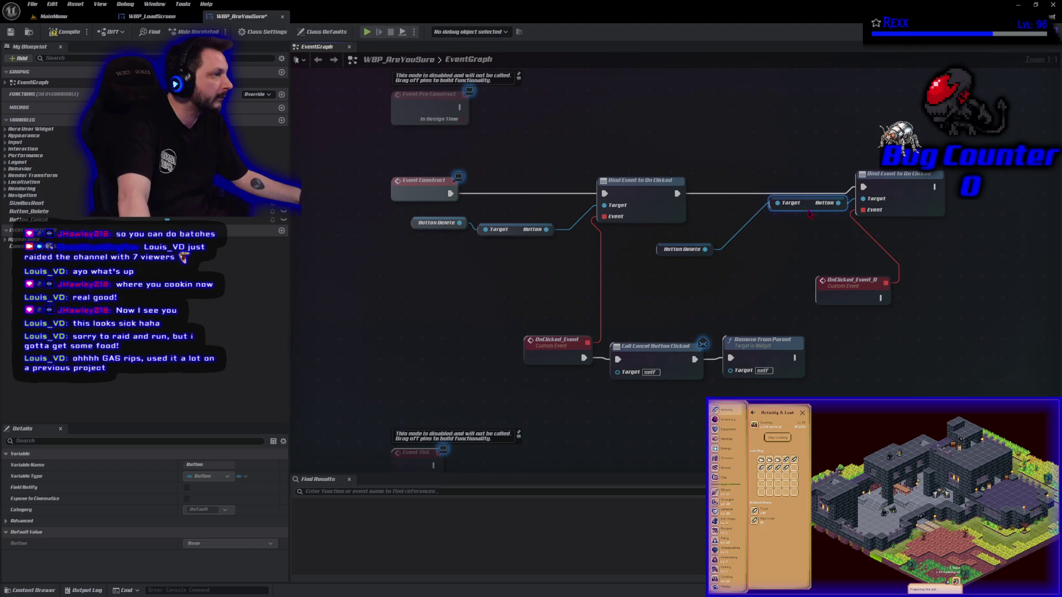
{"action": "left_click_drag", "start_coordinate": [662, 253], "coordinate": [708, 209]}
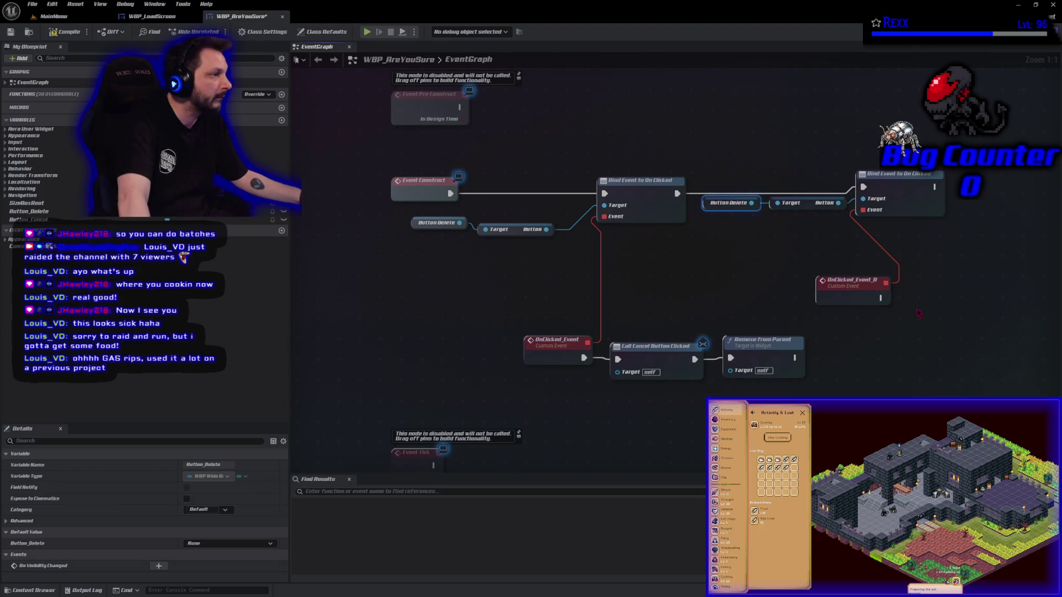
{"action": "left_click_drag", "start_coordinate": [850, 297], "coordinate": [795, 290]}
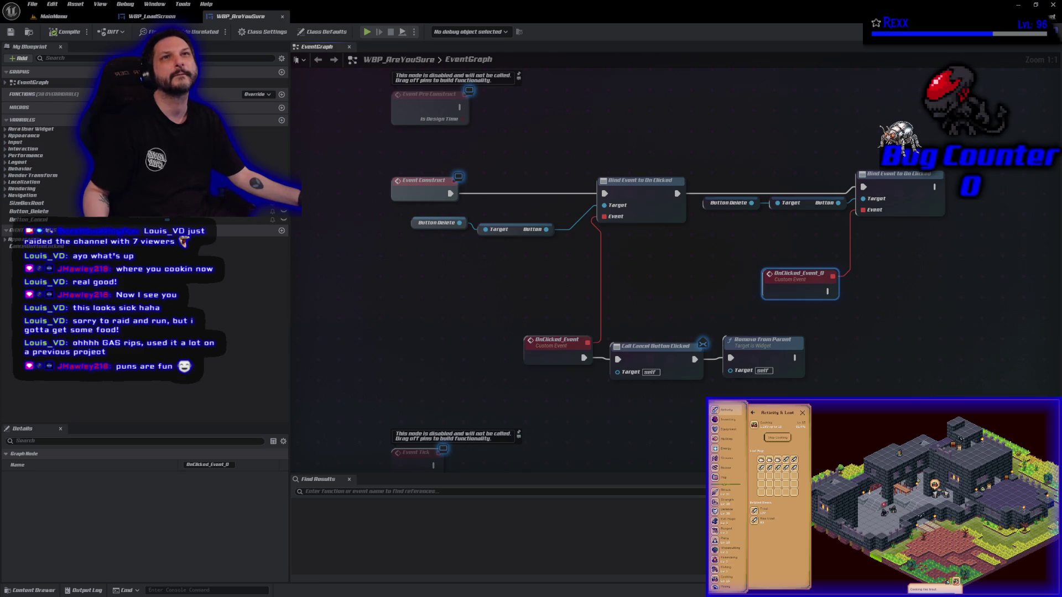
{"action": "left_click", "coordinate": [281, 231]}
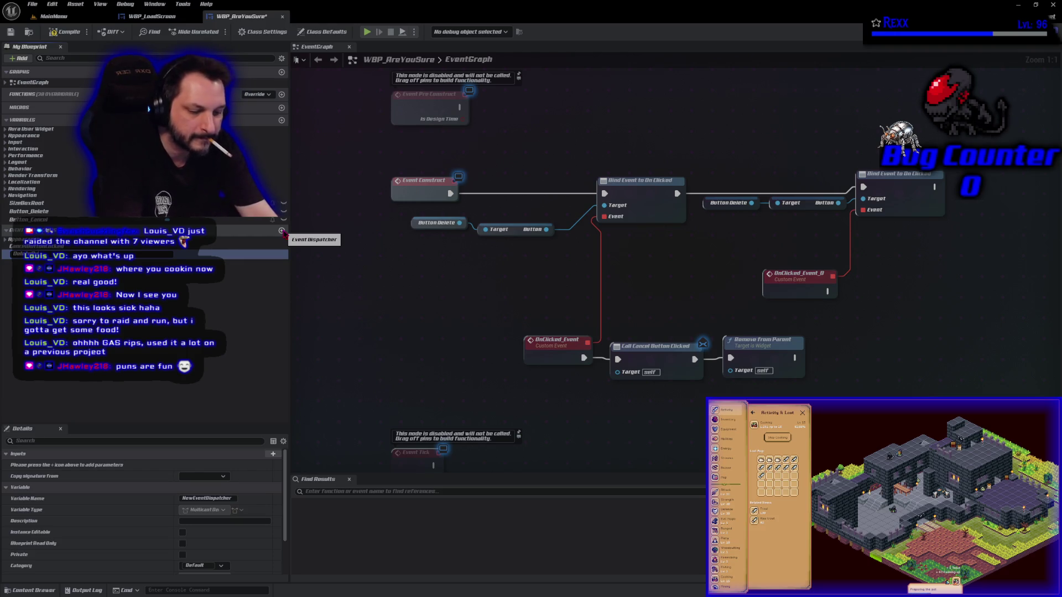
- Name the dispatcher DeleteButtonClicked and call it from OnClicked_Event_0
{"action": "key", "text": "Return"}
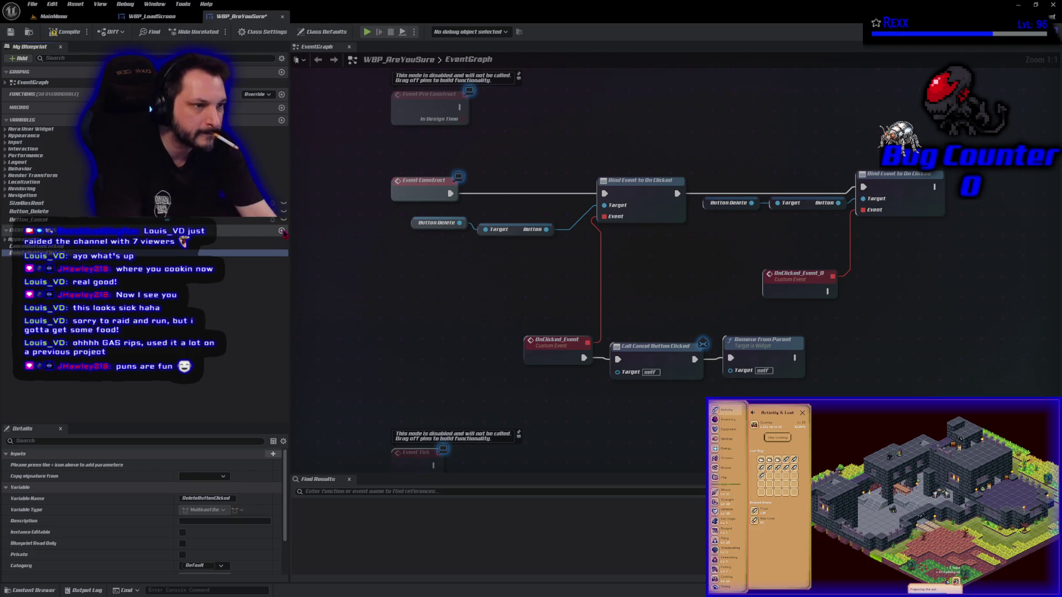
{"action": "key", "text": "ctrl+s"}
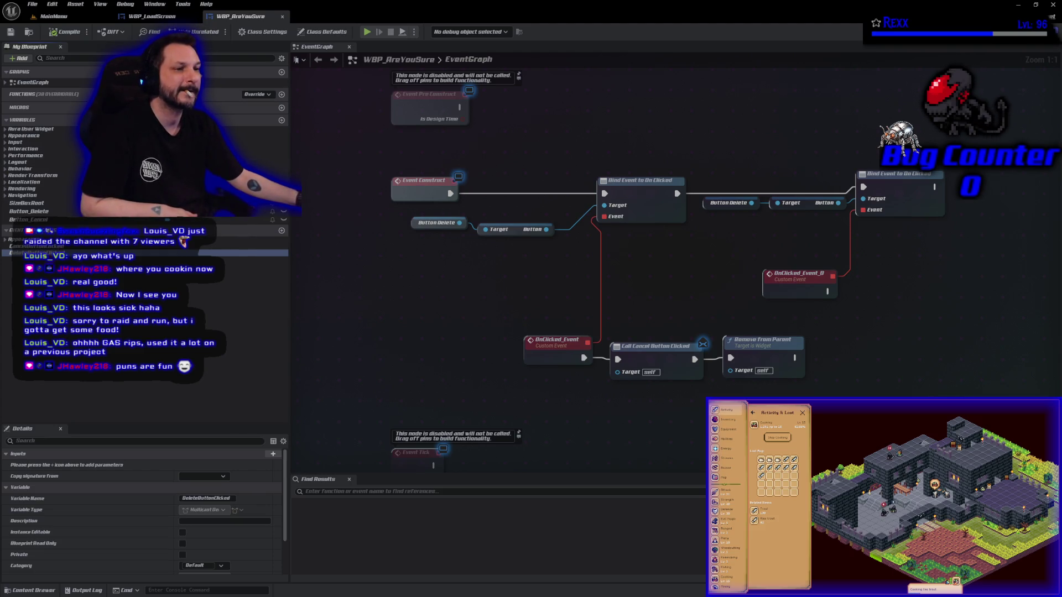
{"action": "mouse_move", "coordinate": [243, 253]}
{"action": "left_mouse_down"}
{"action": "mouse_move", "coordinate": [559, 331]}
{"action": "mouse_move", "coordinate": [818, 360]}
{"action": "mouse_move", "coordinate": [895, 292]}
{"action": "left_mouse_up"}
{"action": "left_click", "coordinate": [894, 308]}
{"action": "left_click", "coordinate": [820, 294]}
{"action": "left_click_drag", "start_coordinate": [820, 293], "coordinate": [868, 293]}
{"action": "left_click", "coordinate": [868, 337]}
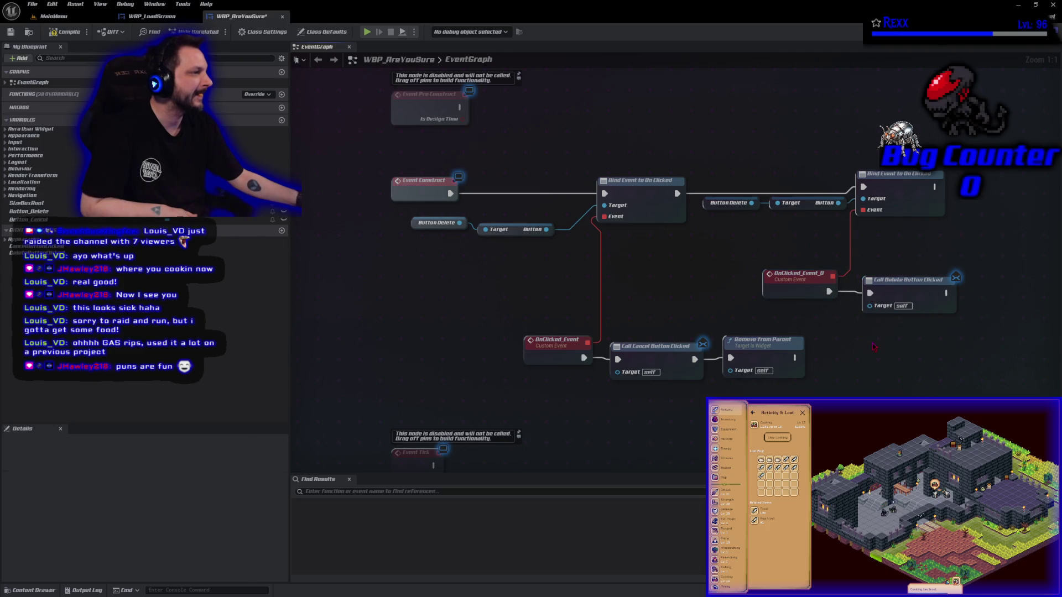
- Run a copied Remove from Parent after the dispatcher call and save WBP_AreYouSure
{"action": "left_click_drag", "start_coordinate": [814, 320], "coordinate": [676, 322]}
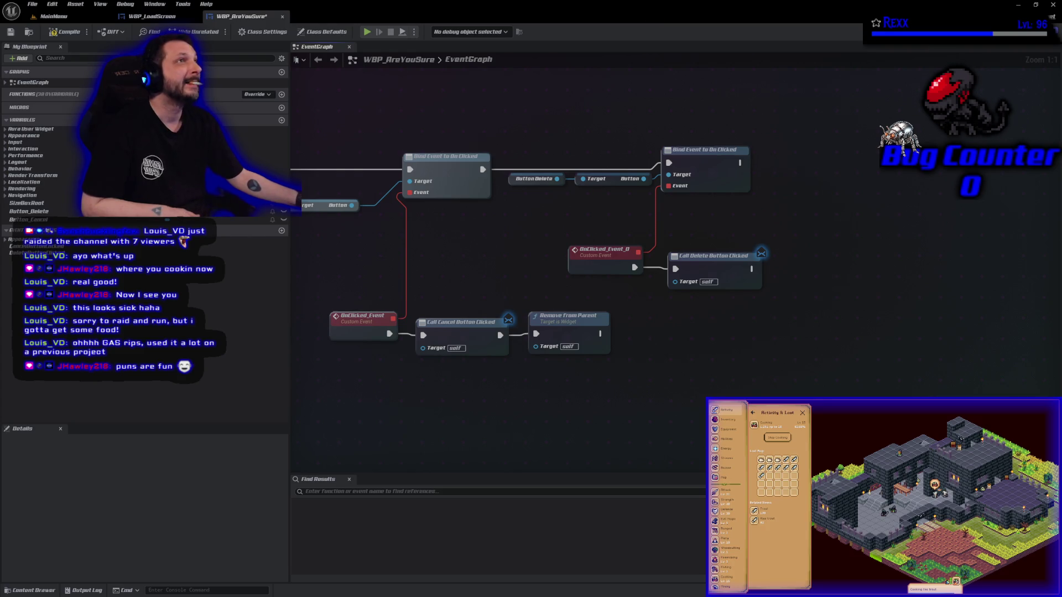
{"action": "left_click", "coordinate": [575, 326]}
{"action": "key", "text": "ctrl+c"}
{"action": "key", "text": "ctrl+v"}
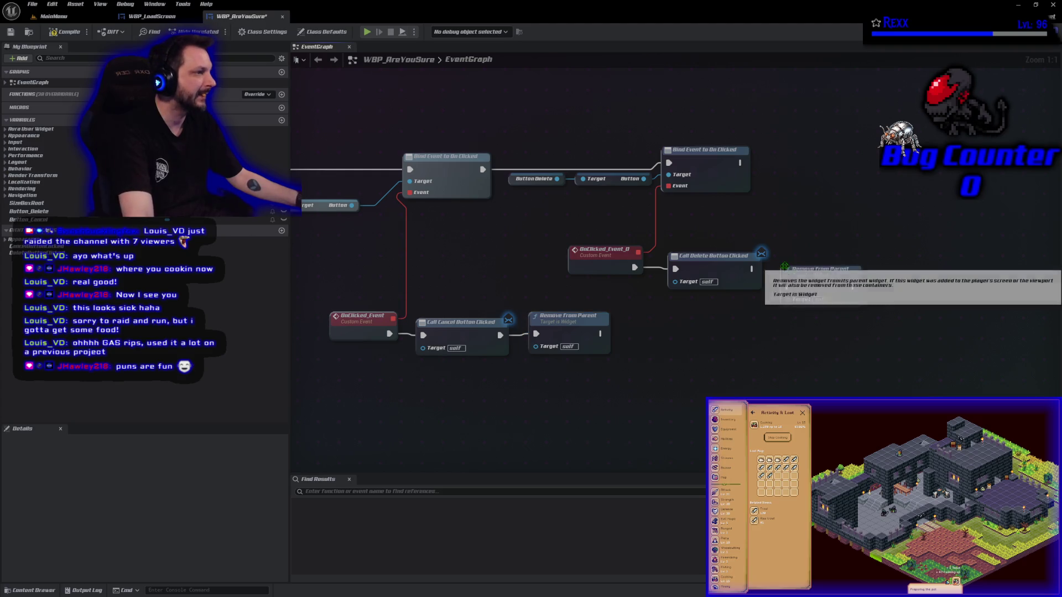
{"action": "left_click_drag", "start_coordinate": [798, 264], "coordinate": [782, 269]}
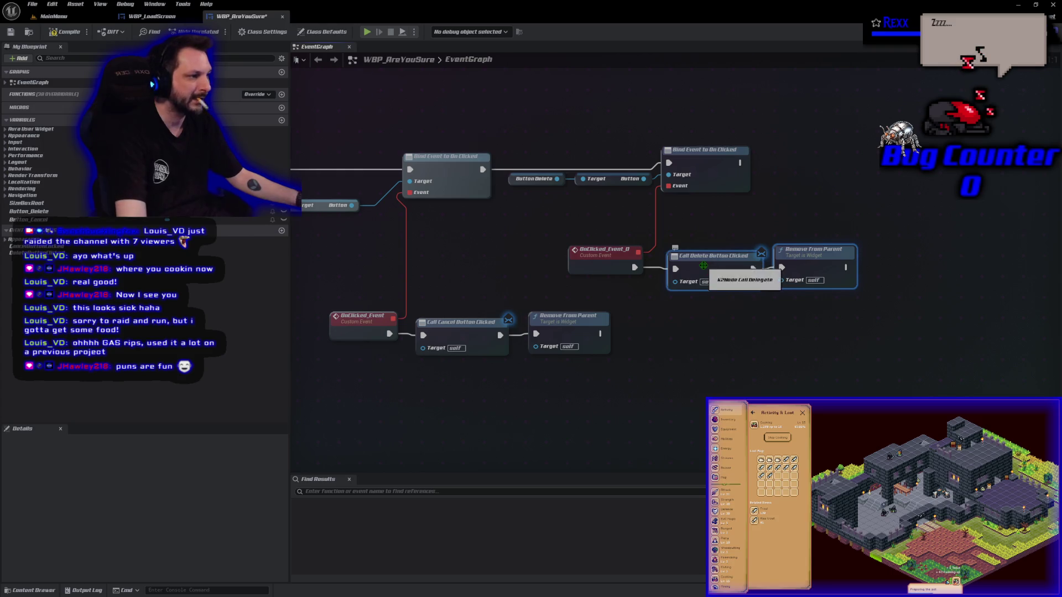
{"action": "left_click", "coordinate": [749, 363]}
{"action": "key", "text": "ctrl+s"}
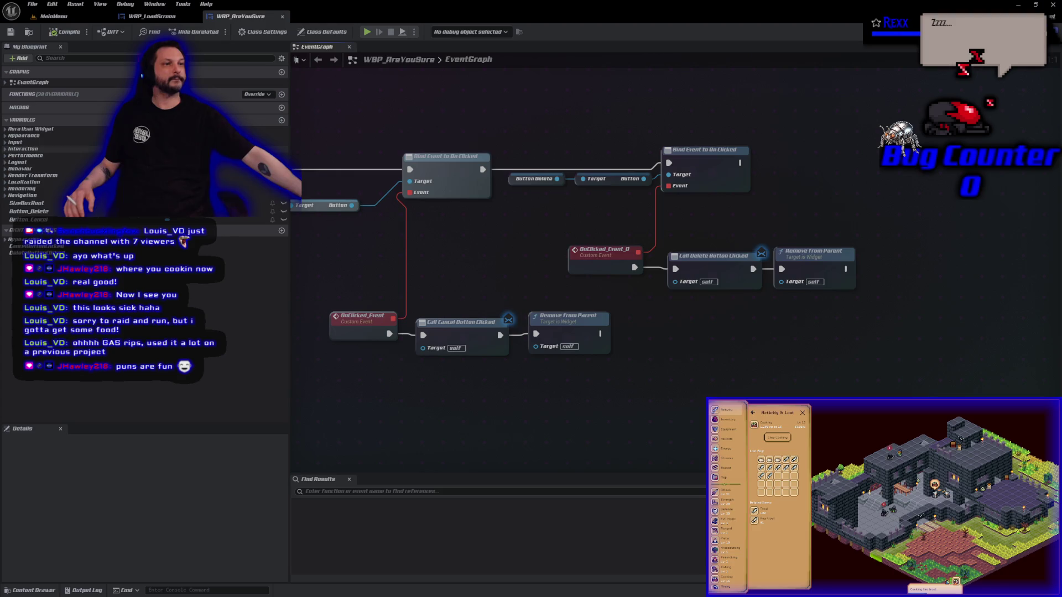
{"action": "left_click", "coordinate": [133, 17]}
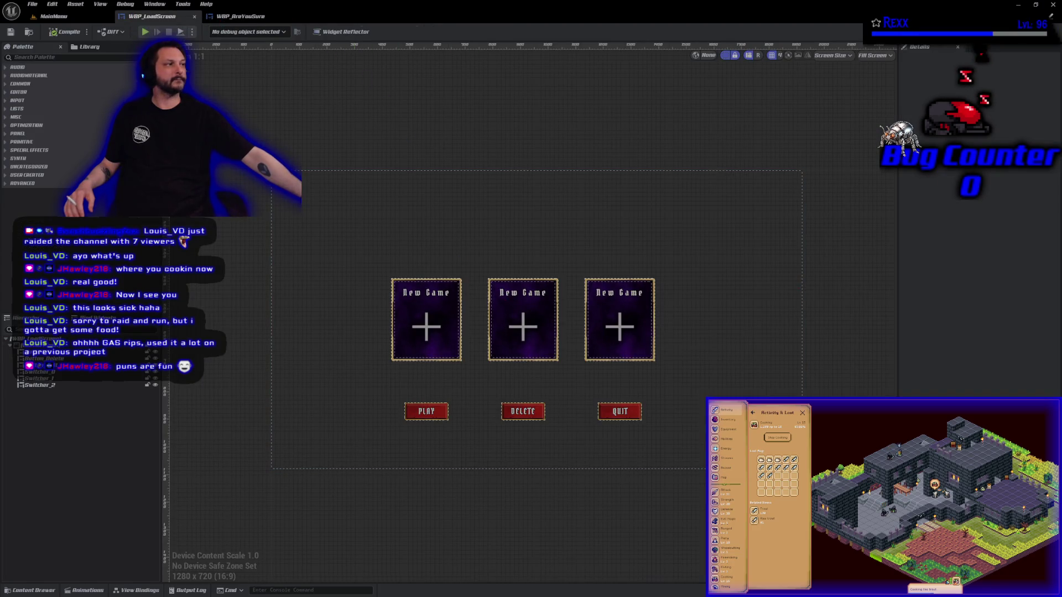
- Show WBP_LoadScreen's graph at Set Position in Viewport and duplicate the Are You Sure Widget getter
{"action": "left_click", "coordinate": [1043, 31]}
{"action": "left_click_drag", "start_coordinate": [833, 318], "coordinate": [947, 179]}
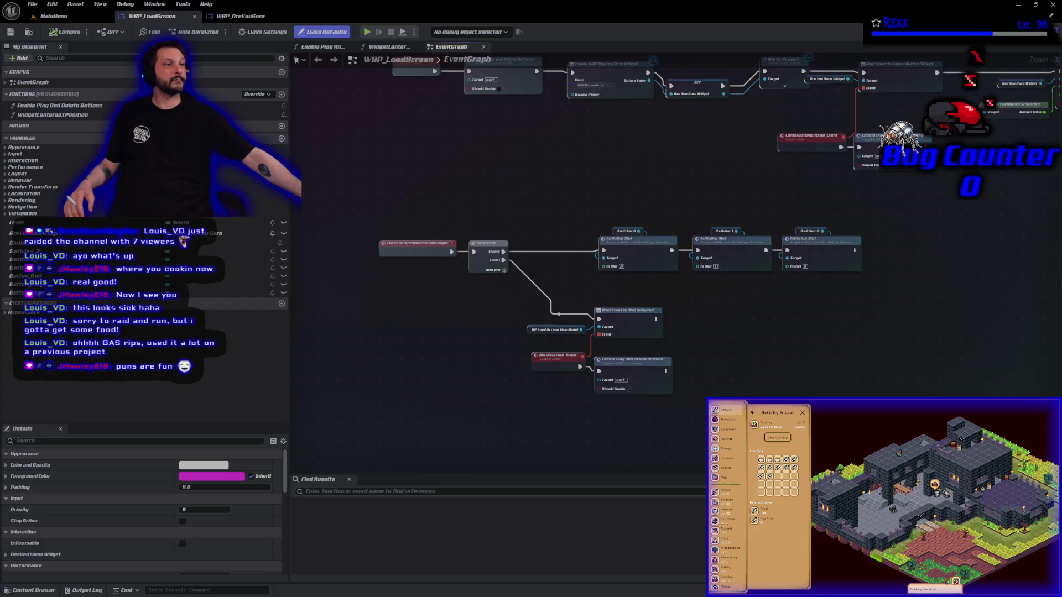
{"action": "left_click_drag", "start_coordinate": [470, 180], "coordinate": [467, 330]}
{"action": "scroll", "coordinate": [647, 332], "scroll_direction": "up", "scroll_amount": 3}
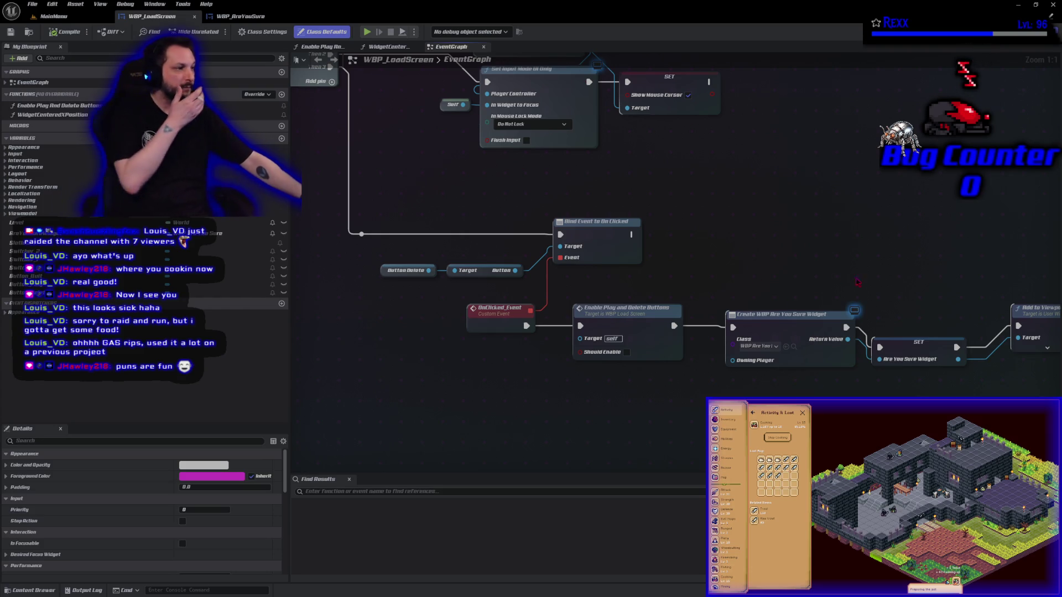
{"action": "left_click_drag", "start_coordinate": [890, 276], "coordinate": [417, 231]}
{"action": "mouse_move", "coordinate": [725, 245]}
{"action": "left_mouse_down"}
{"action": "mouse_move", "coordinate": [531, 216]}
{"action": "mouse_move", "coordinate": [443, 221]}
{"action": "left_mouse_up"}
{"action": "left_click", "coordinate": [640, 276]}
{"action": "key", "text": "ctrl+v"}
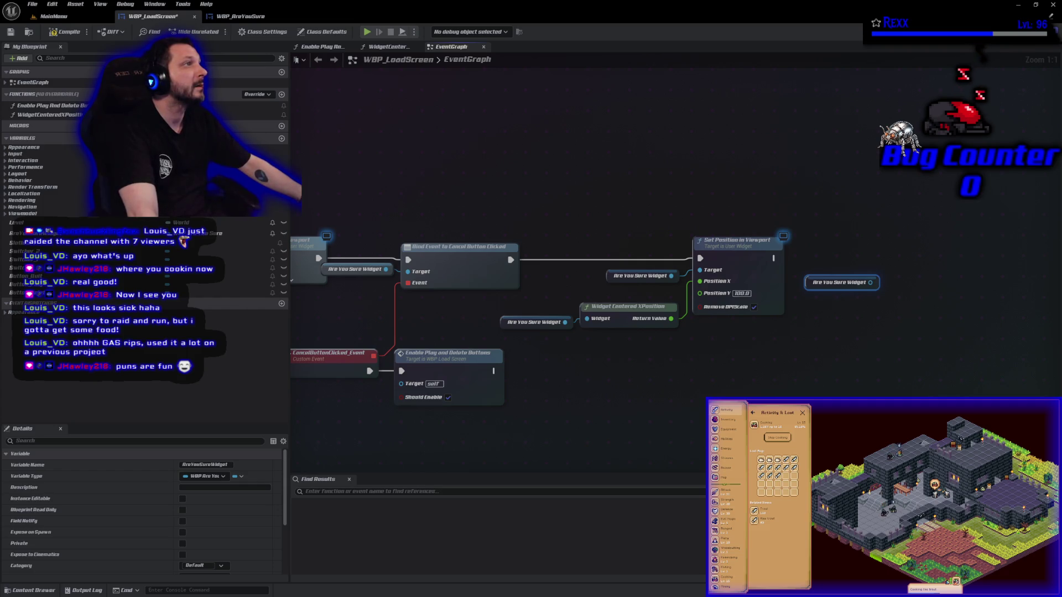
- Assign Delete Button Clicked to a new DeleteButtonClicked_Event after Set Position in Viewport, then save
{"action": "left_click_drag", "start_coordinate": [872, 282], "coordinate": [893, 284]}
{"action": "type", "text": "ass"}
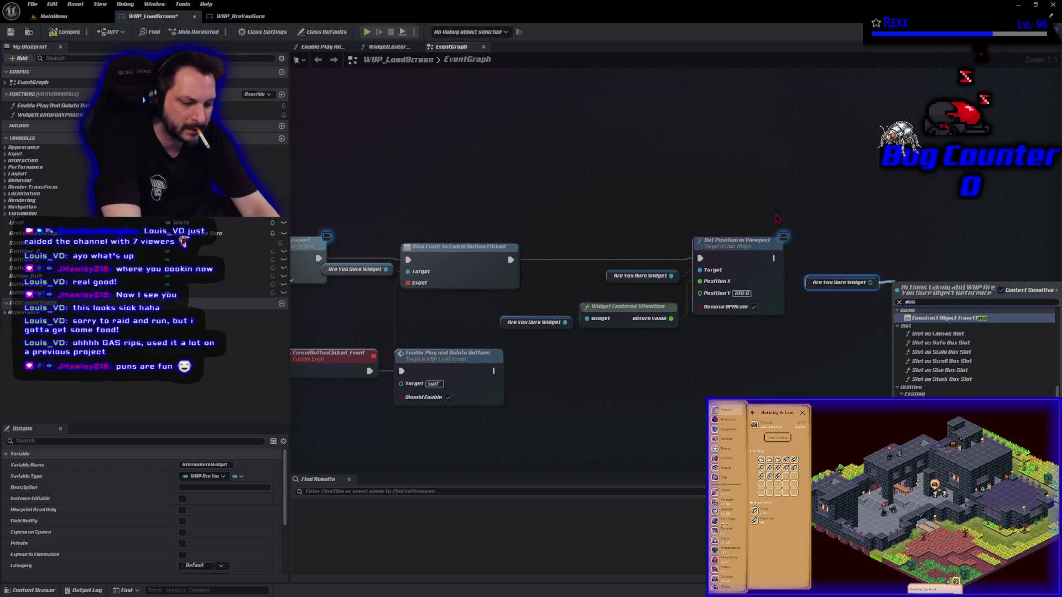
{"action": "type", "text": " del"}
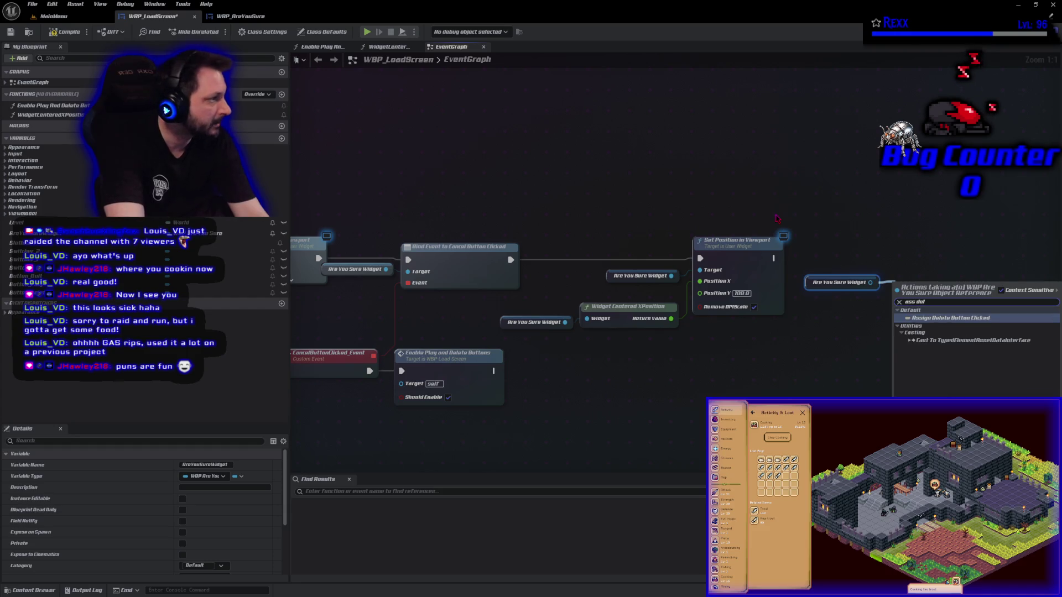
{"action": "key", "text": "Return"}
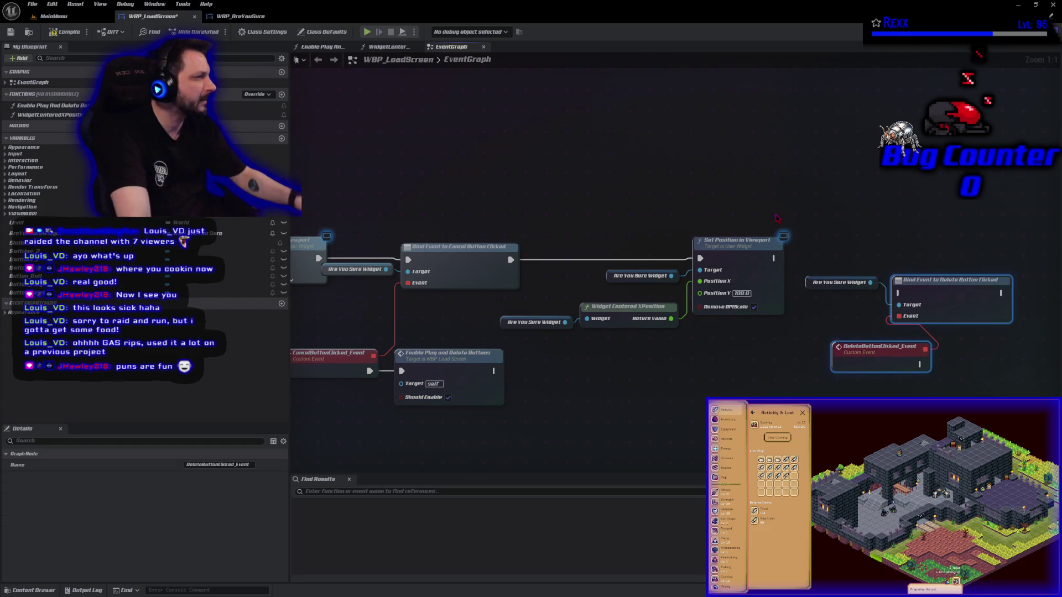
{"action": "mouse_move", "coordinate": [828, 282]}
{"action": "left_mouse_down"}
{"action": "mouse_move", "coordinate": [897, 293]}
{"action": "mouse_move", "coordinate": [933, 252]}
{"action": "left_mouse_up"}
{"action": "left_click", "coordinate": [896, 333]}
{"action": "mouse_move", "coordinate": [896, 333]}
{"action": "left_mouse_down"}
{"action": "mouse_move", "coordinate": [863, 343]}
{"action": "mouse_move", "coordinate": [850, 366]}
{"action": "mouse_move", "coordinate": [770, 360]}
{"action": "mouse_move", "coordinate": [542, 317]}
{"action": "mouse_move", "coordinate": [497, 277]}
{"action": "left_mouse_up"}
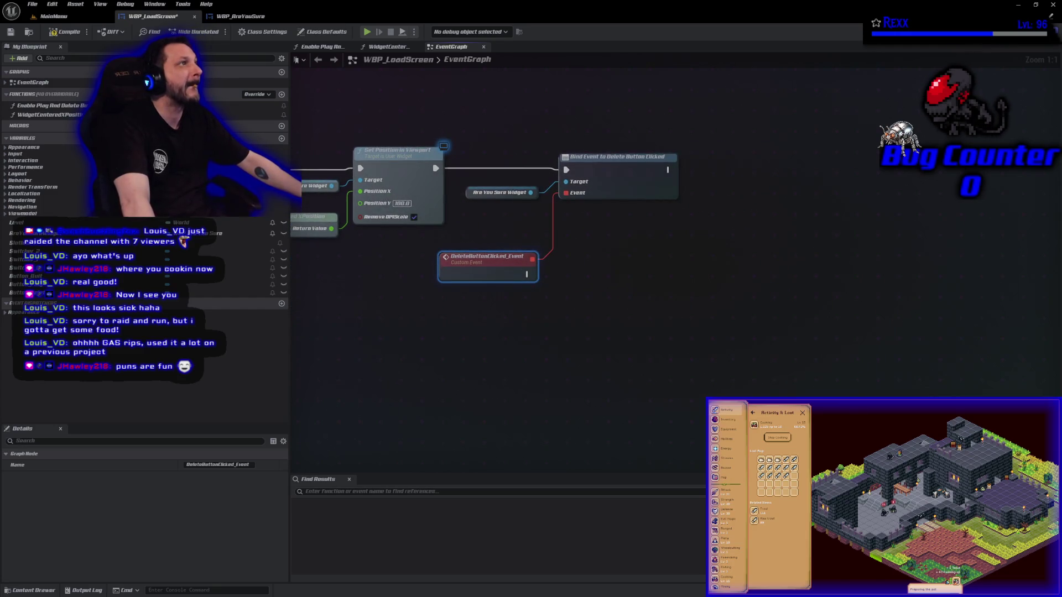
{"action": "key", "text": "ctrl+s"}
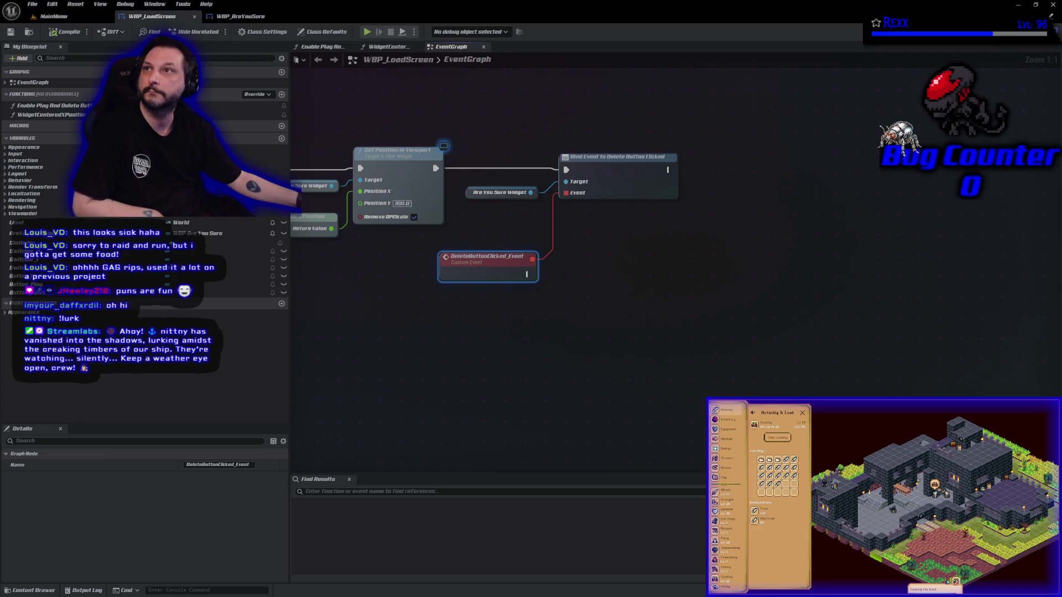
{"action": "key", "text": "alt+Tab"}
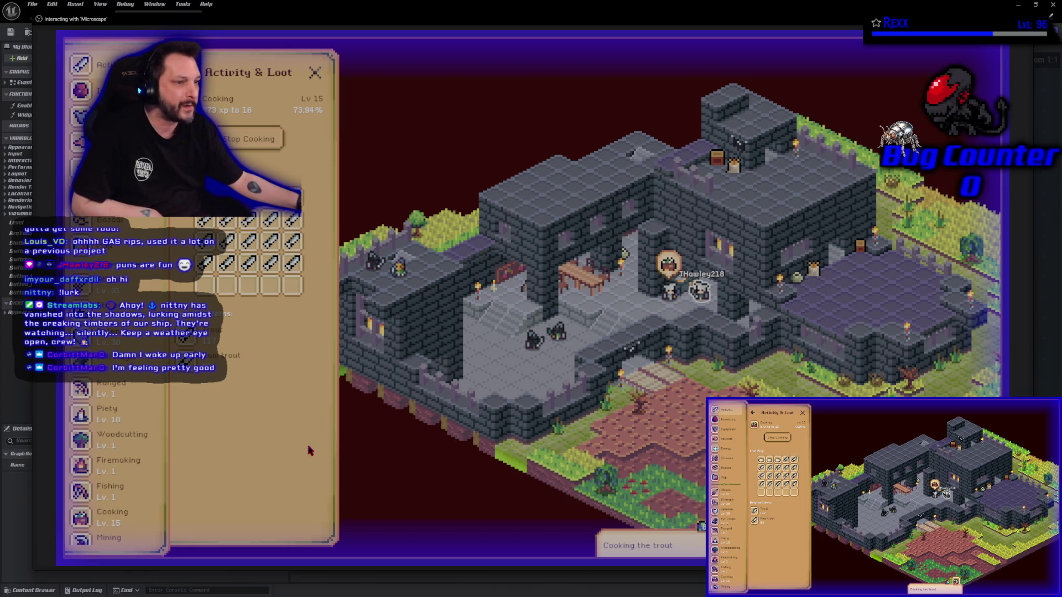
- Scroll through Microscape's sidebar while the game runs in play mode
{"action": "scroll", "coordinate": [94, 420], "scroll_direction": "down", "scroll_amount": 5}
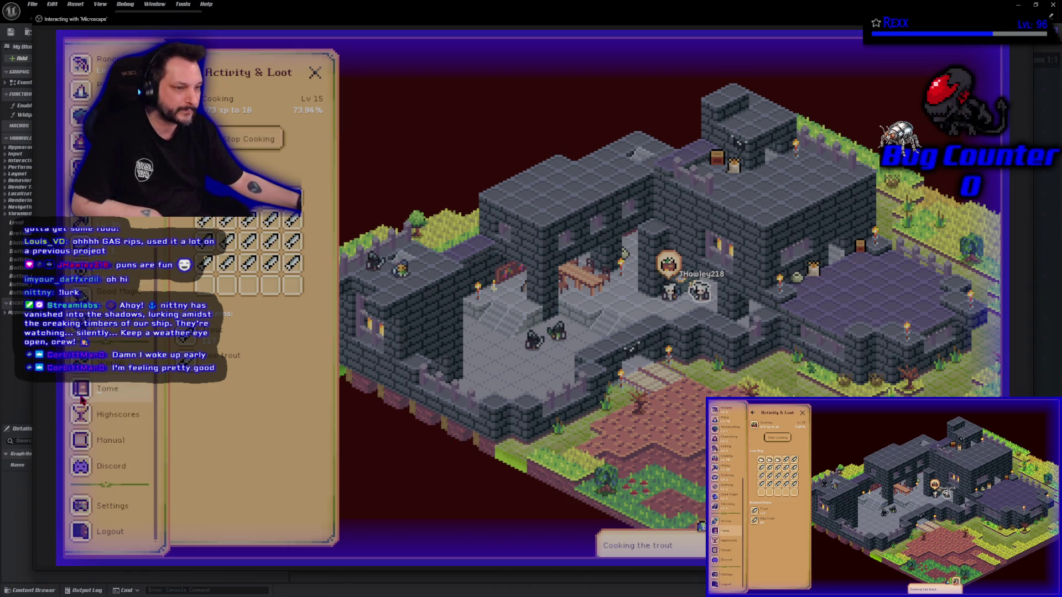
{"action": "scroll", "coordinate": [81, 397], "scroll_direction": "up", "scroll_amount": 5}
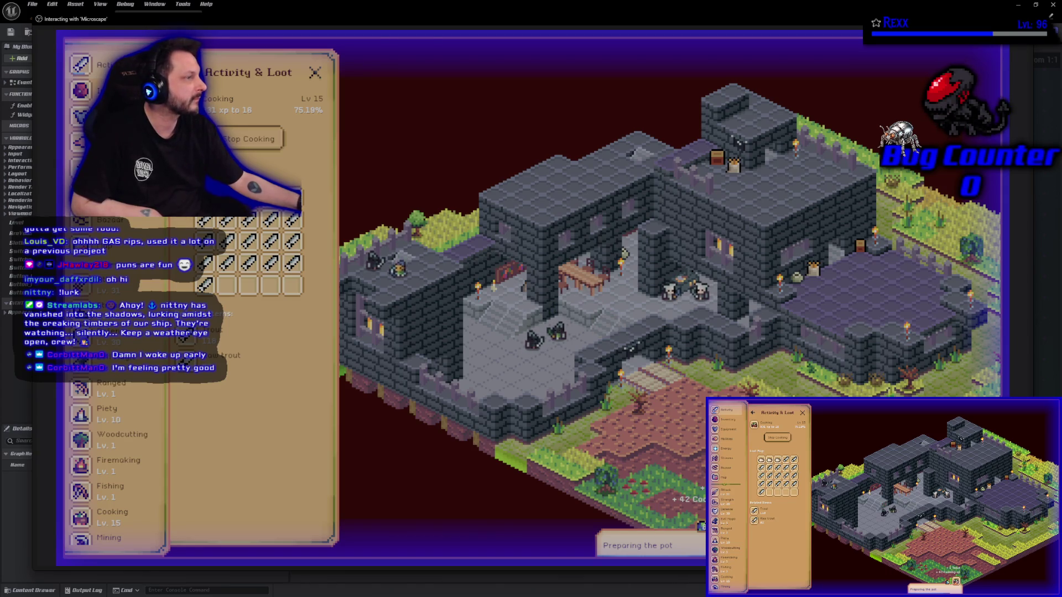
- Stop the play session and return to editing
{"action": "key", "text": "Escape"}
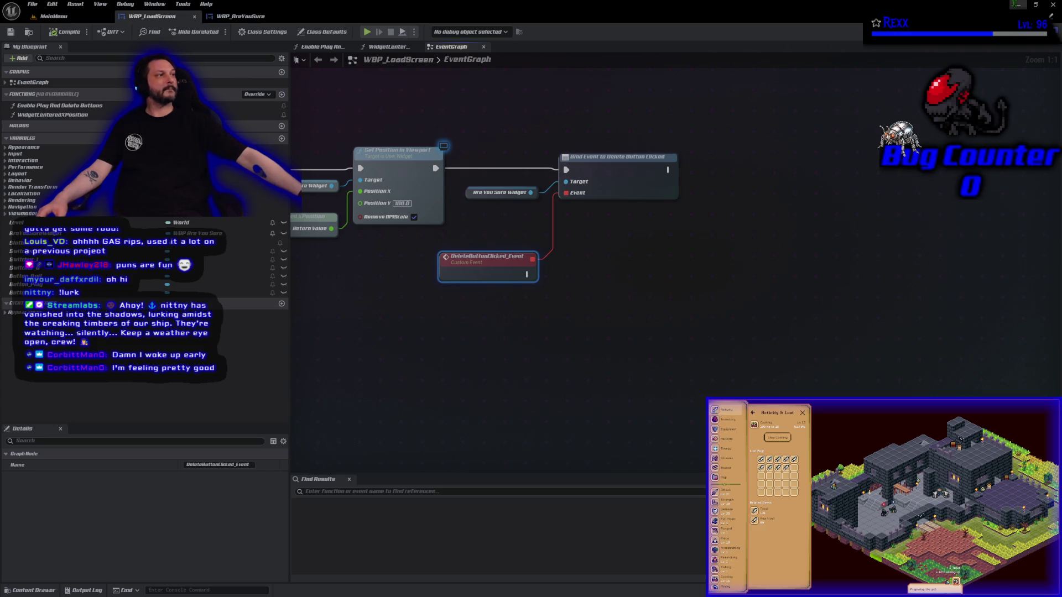
- Implement AAuraGameModeBase::DeleteSlot to delete the save at the given slot name and index when it exists
{"action": "key", "text": "alt+Tab"}
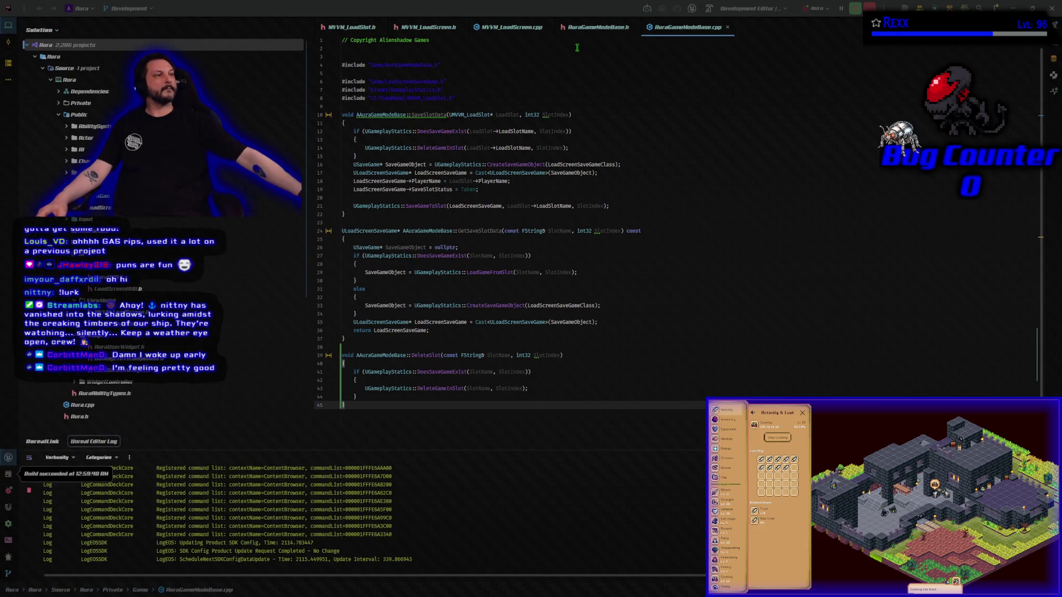
{"action": "left_click", "coordinate": [593, 31]}
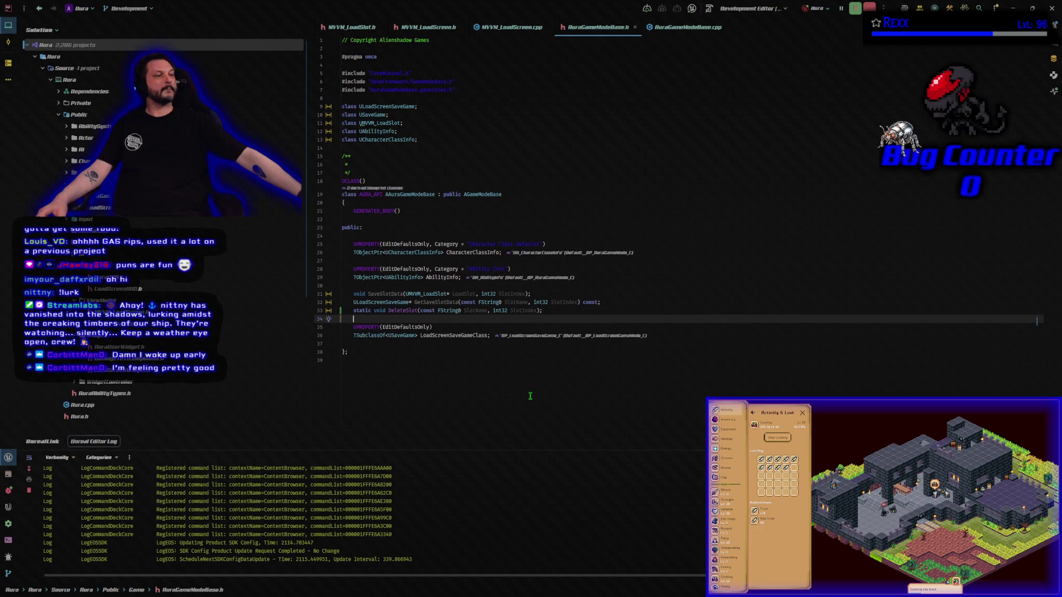
{"action": "key", "text": "ctrl+Tab"}
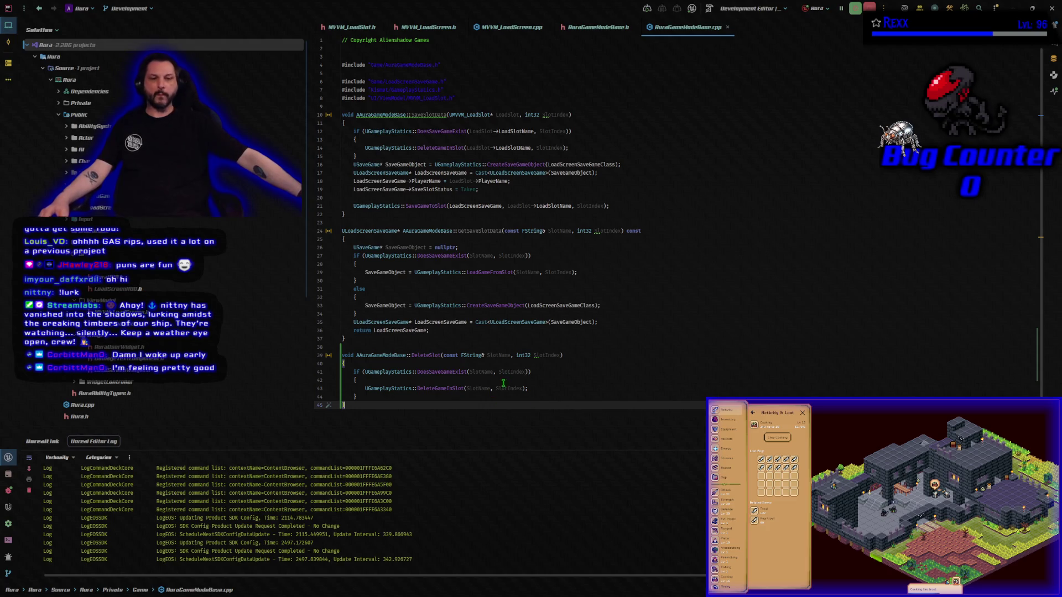
{"action": "mouse_move", "coordinate": [500, 391]}
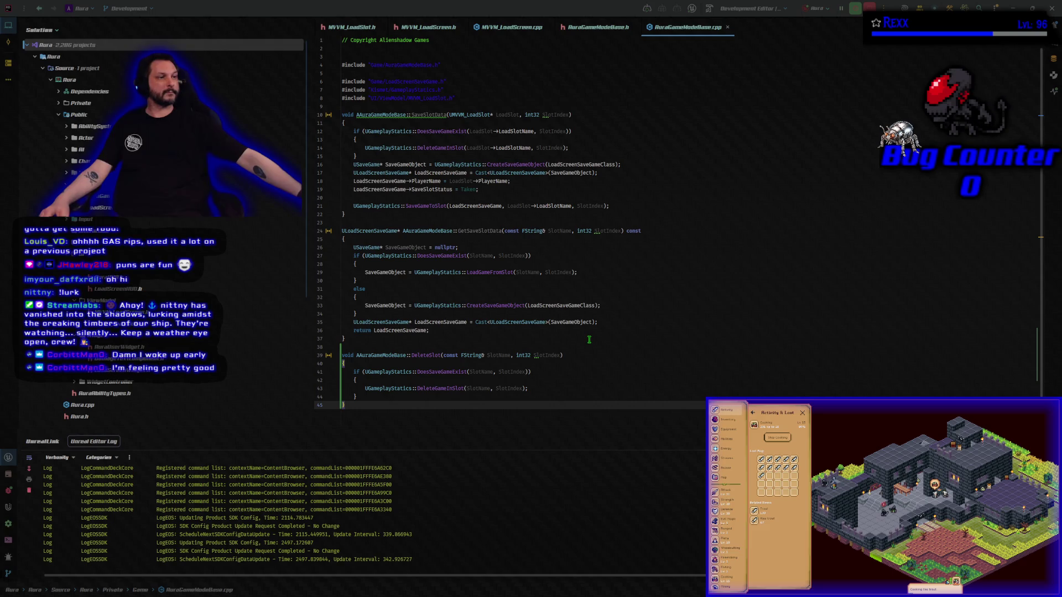
{"action": "scroll", "coordinate": [601, 363], "scroll_direction": "down", "scroll_amount": 1}
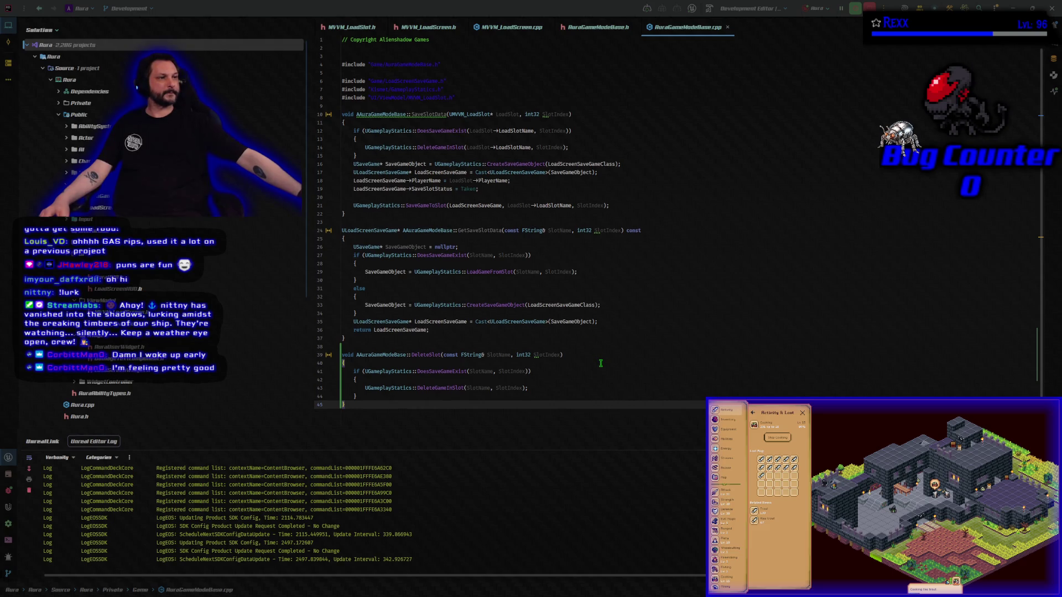
{"action": "scroll", "coordinate": [600, 363], "scroll_direction": "up", "scroll_amount": 1}
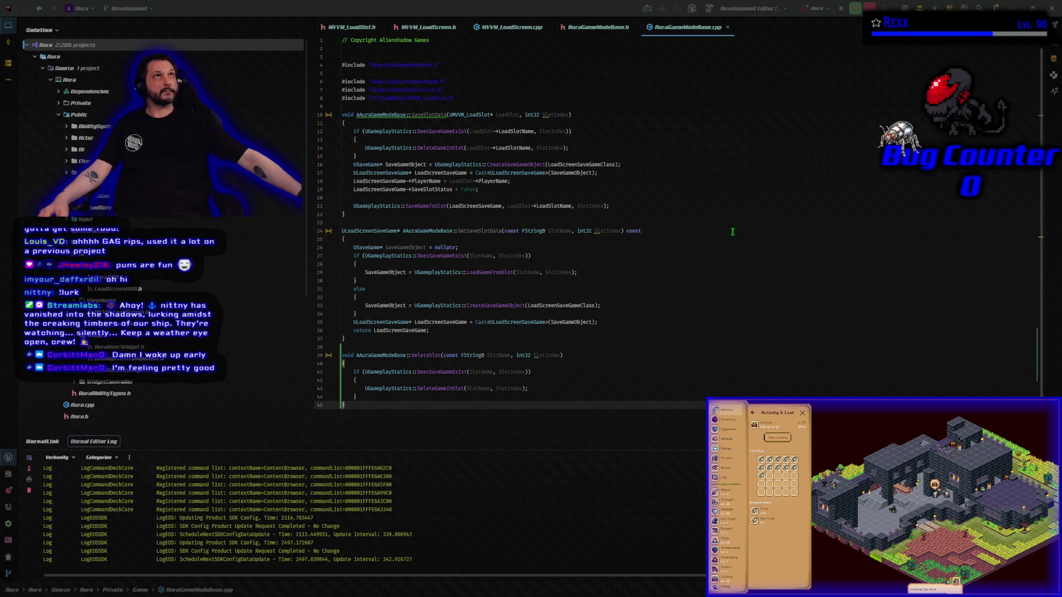
{"action": "left_click", "coordinate": [511, 26]}
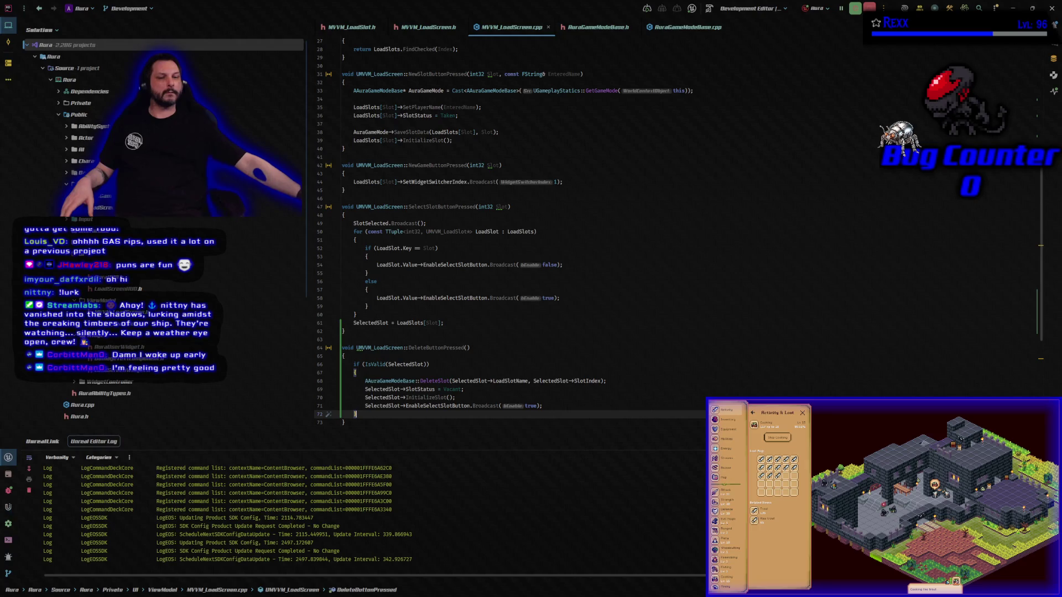
- Finish DeleteButtonPressed, which deletes, vacates and reinitializes the selected slot, then return to Unreal Editor
{"action": "key", "text": "alt+Tab"}
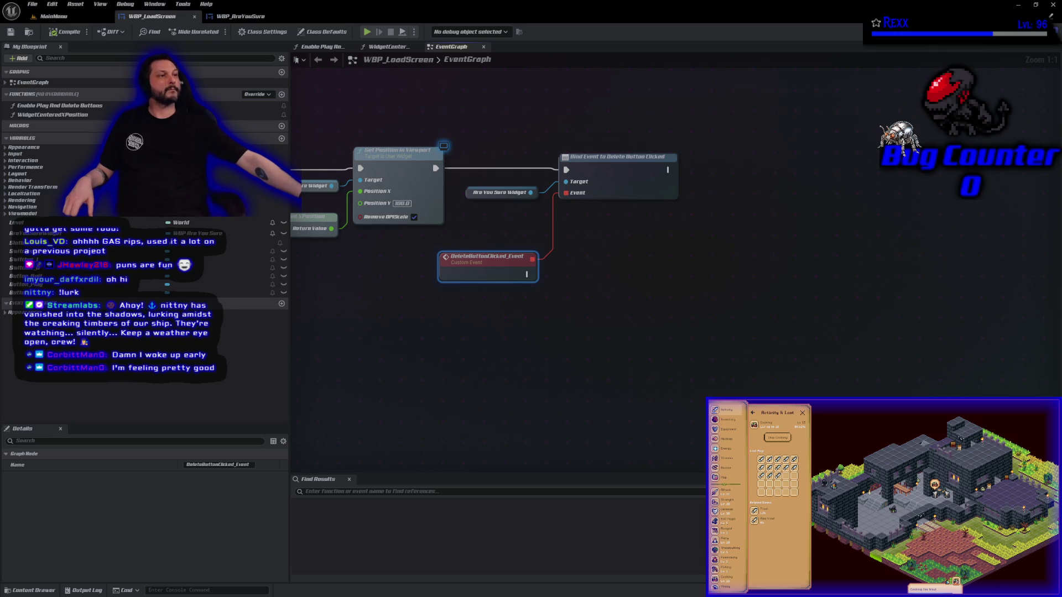
- Add a Get BP_LoadScreenViewModel node to WBP_LoadScreen's event graph
{"action": "left_click", "coordinate": [239, 18]}
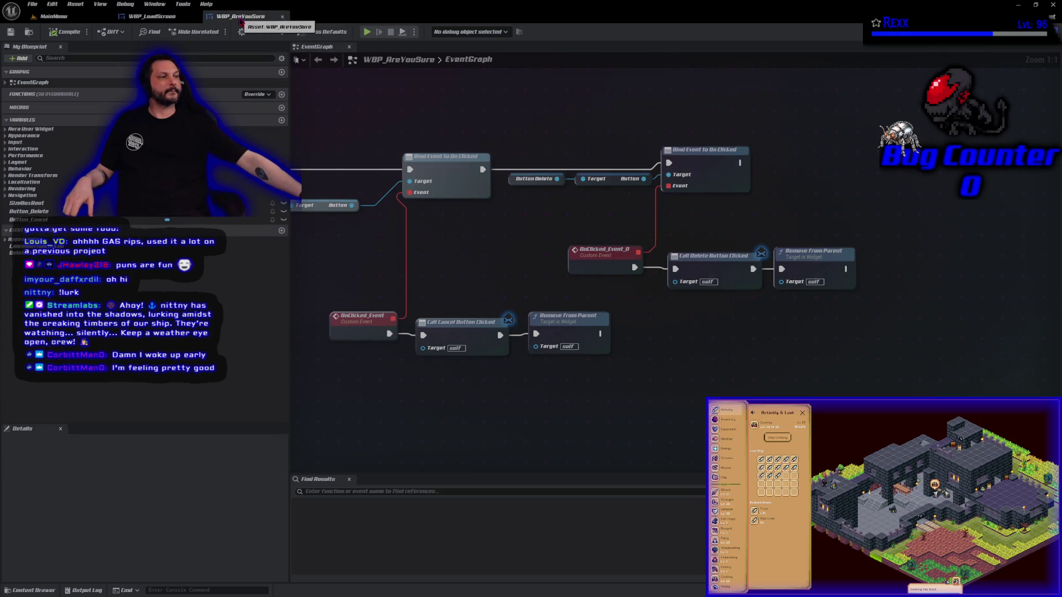
{"action": "left_click", "coordinate": [152, 16]}
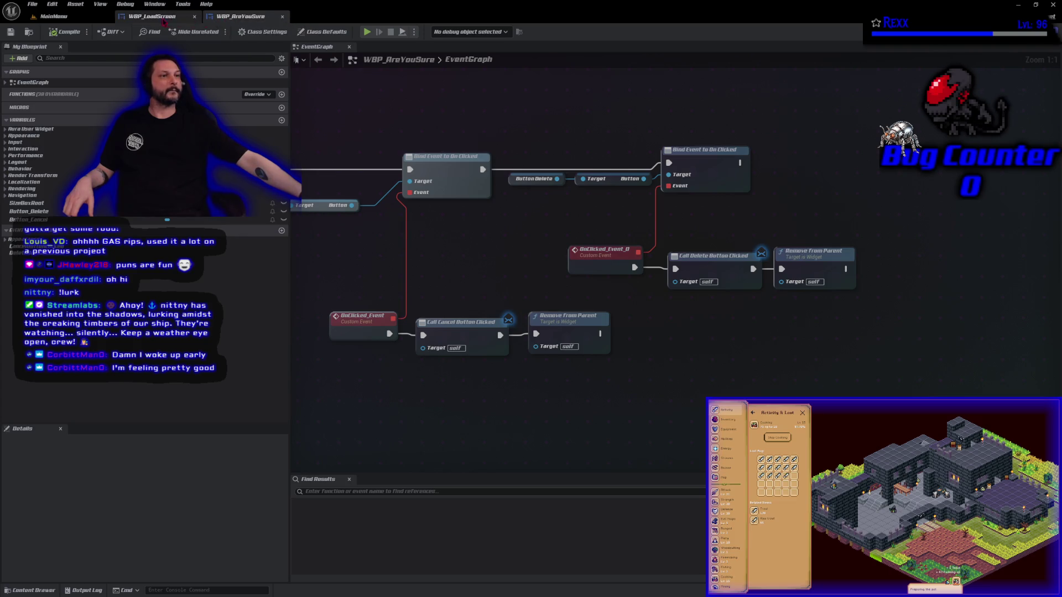
{"action": "left_click", "coordinate": [547, 326]}
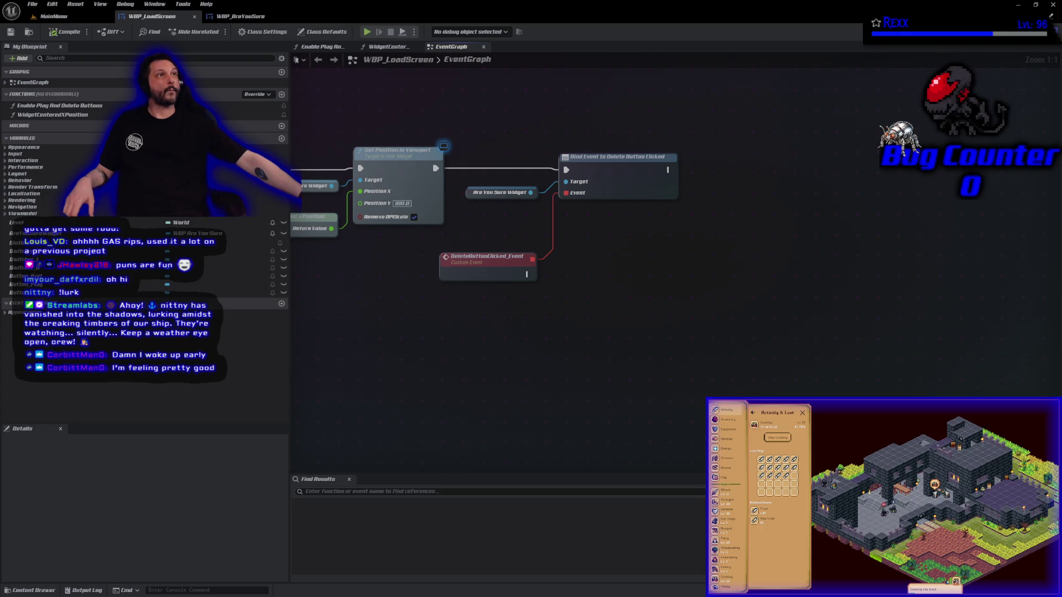
{"action": "left_click_drag", "start_coordinate": [474, 267], "coordinate": [458, 298]}
{"action": "right_click", "coordinate": [458, 298]}
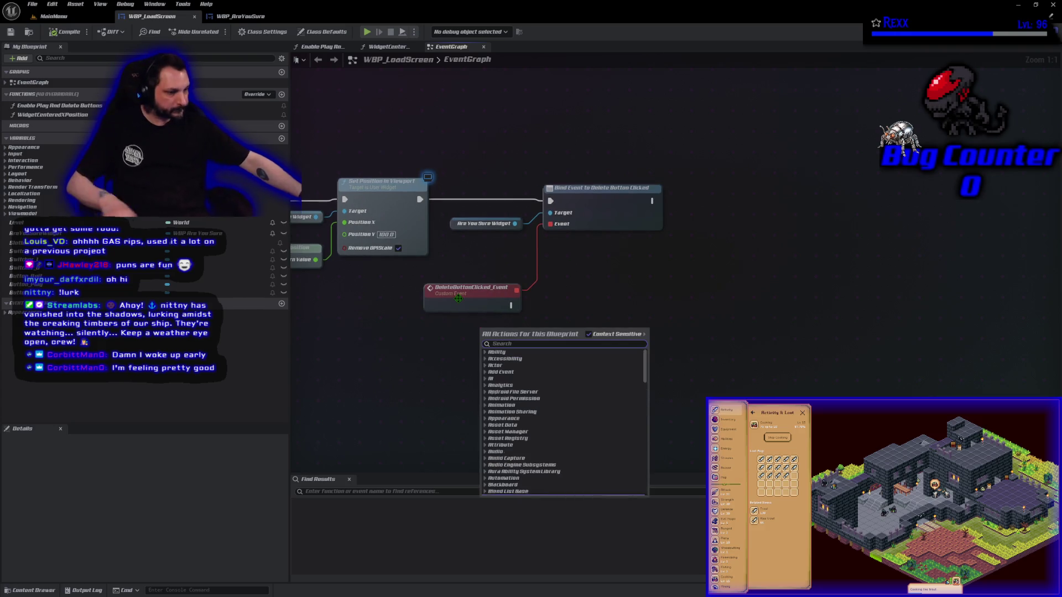
{"action": "type", "text": "get bp load"}
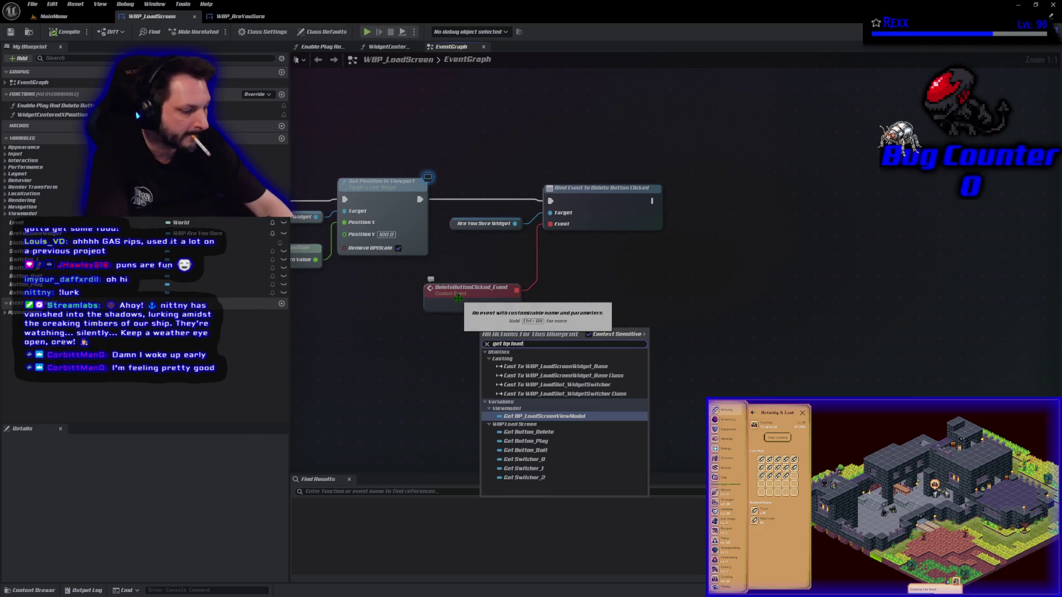
{"action": "key", "text": "Return"}
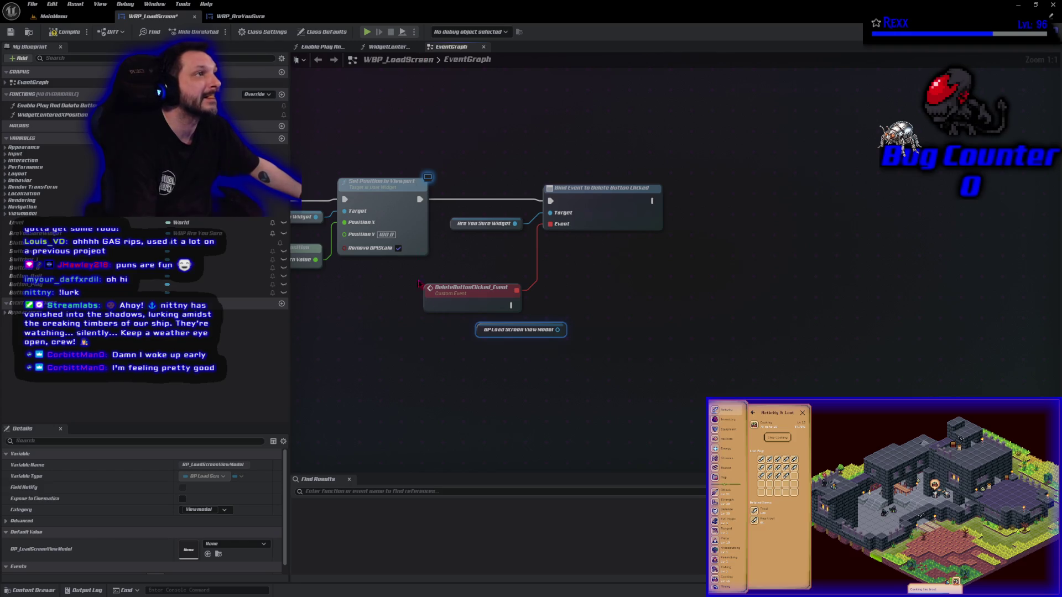
- Make DeleteButtonClicked_Event call Delete Button Pressed on the view model
{"action": "left_click_drag", "start_coordinate": [557, 330], "coordinate": [598, 332]}
{"action": "type", "text": "delete"}
{"action": "key", "text": "Return"}
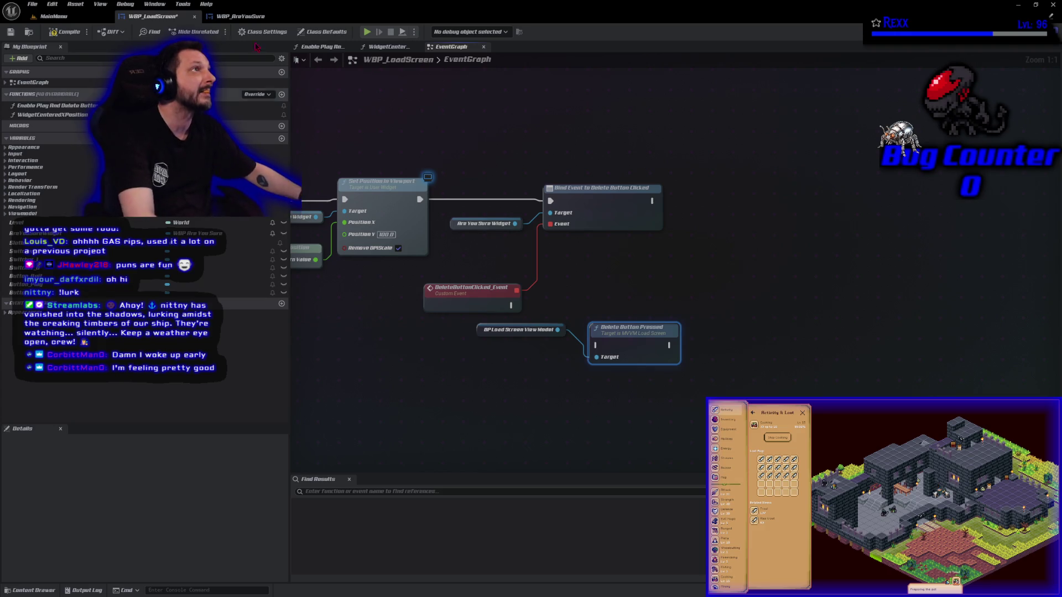
{"action": "mouse_move", "coordinate": [510, 306]}
{"action": "left_mouse_down"}
{"action": "mouse_move", "coordinate": [600, 351]}
{"action": "mouse_move", "coordinate": [597, 305]}
{"action": "left_mouse_up"}
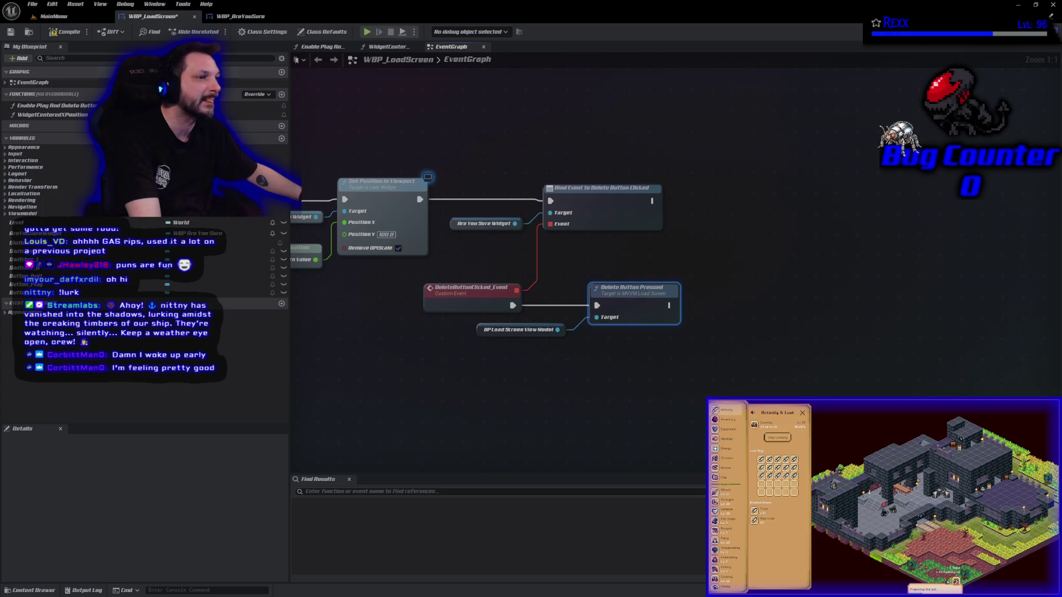
{"action": "left_click", "coordinate": [457, 372]}
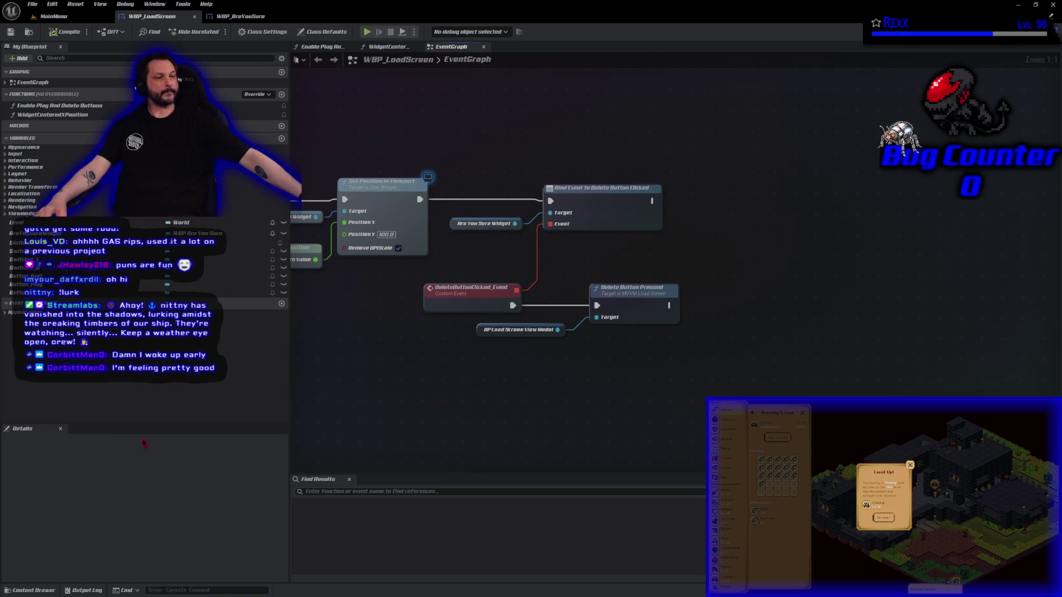
- Open WBP_LoadSlot_EnterName from the UI > LoadMenu folder in the Content Drawer
{"action": "left_click", "coordinate": [31, 590]}
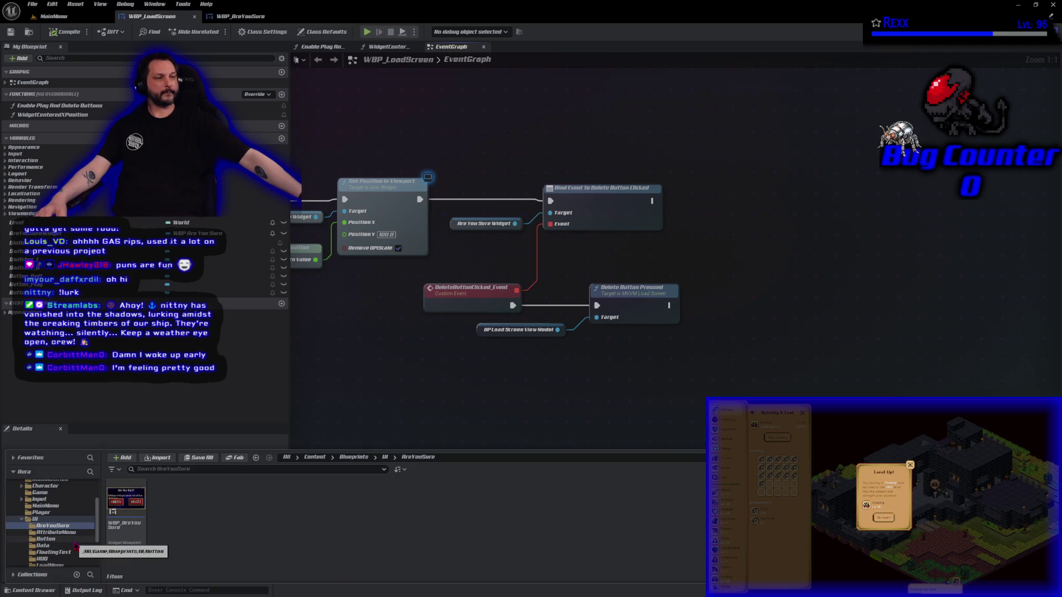
{"action": "left_click", "coordinate": [385, 457]}
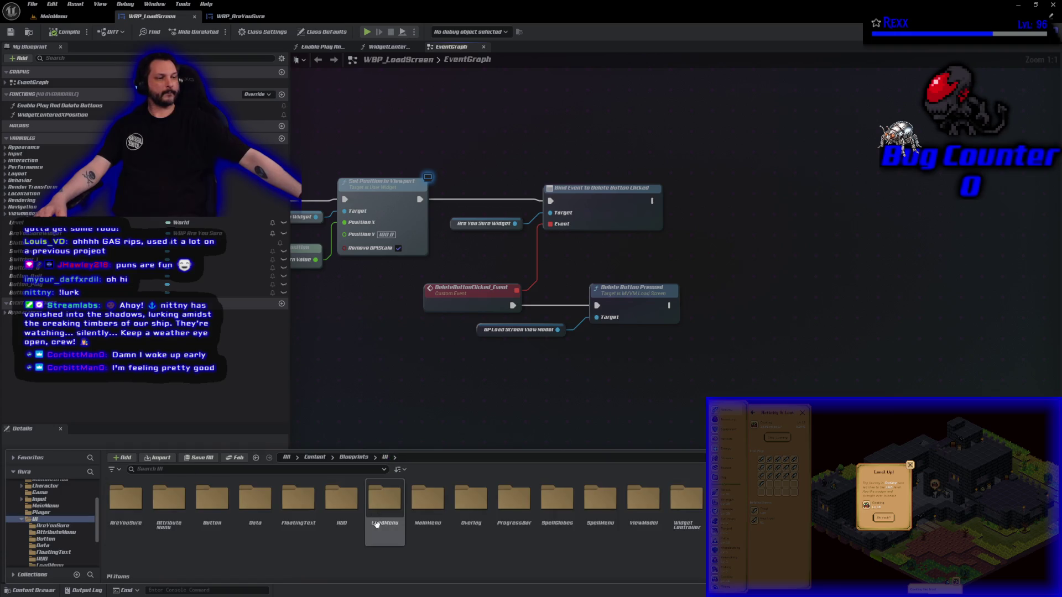
{"action": "double_click", "coordinate": [634, 533]}
{"action": "key", "text": "alt+Left"}
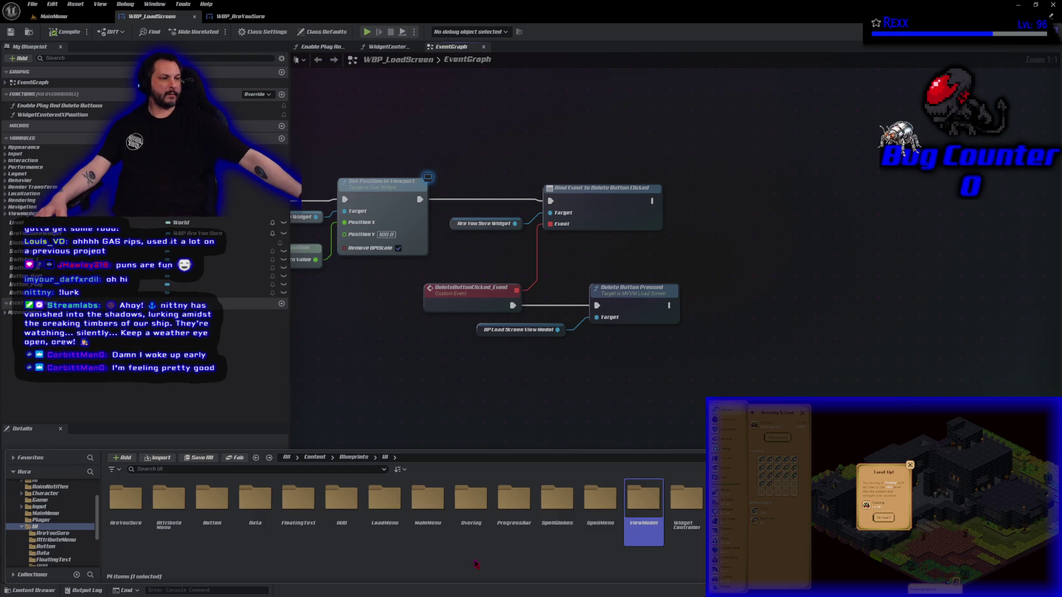
{"action": "double_click", "coordinate": [377, 536]}
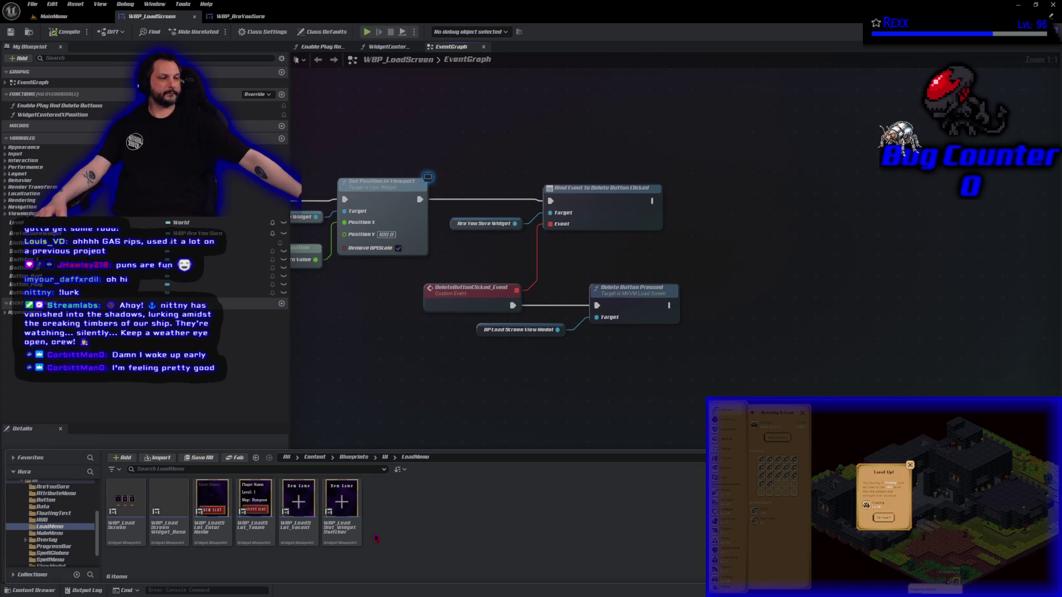
{"action": "left_click", "coordinate": [211, 540]}
{"action": "double_click", "coordinate": [212, 540]}
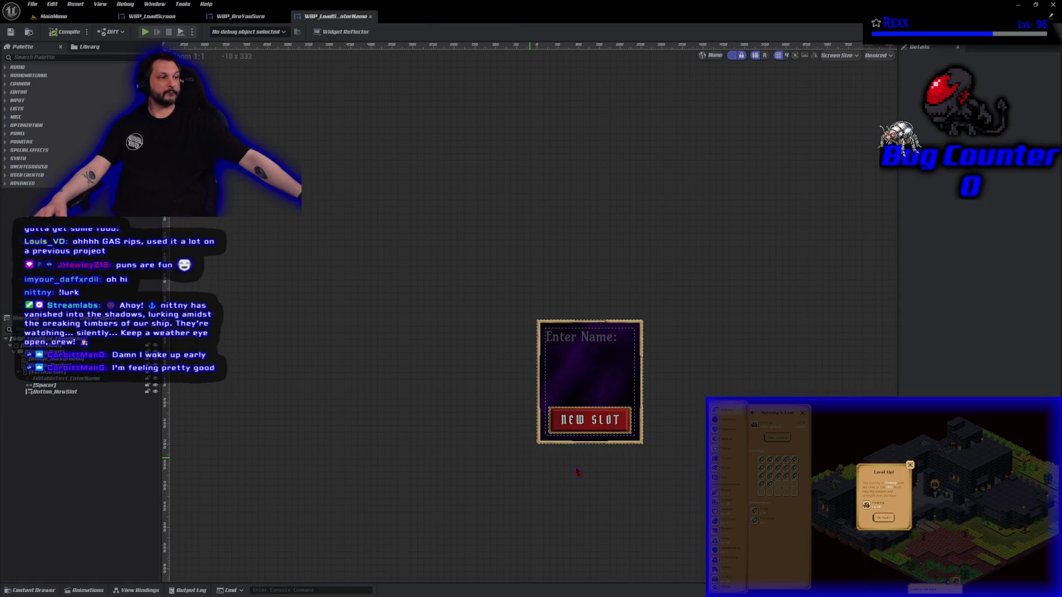
- Select Button_NewSlot, show the widget's event graph, and dismiss Microscape's level-up notice
{"action": "left_click", "coordinate": [590, 420]}
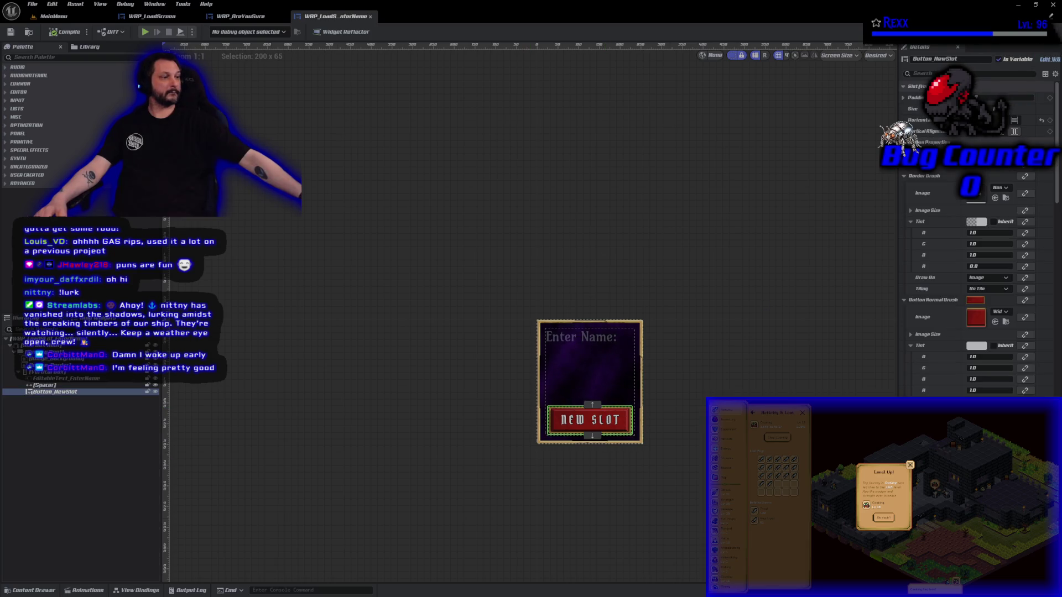
{"action": "left_click", "coordinate": [1032, 32]}
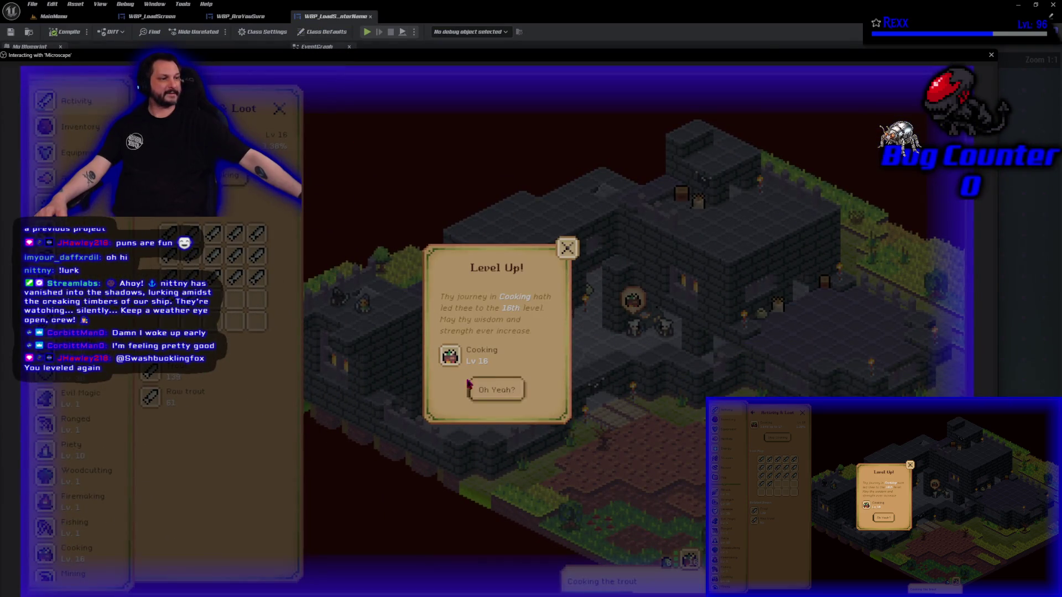
{"action": "left_click", "coordinate": [468, 384]}
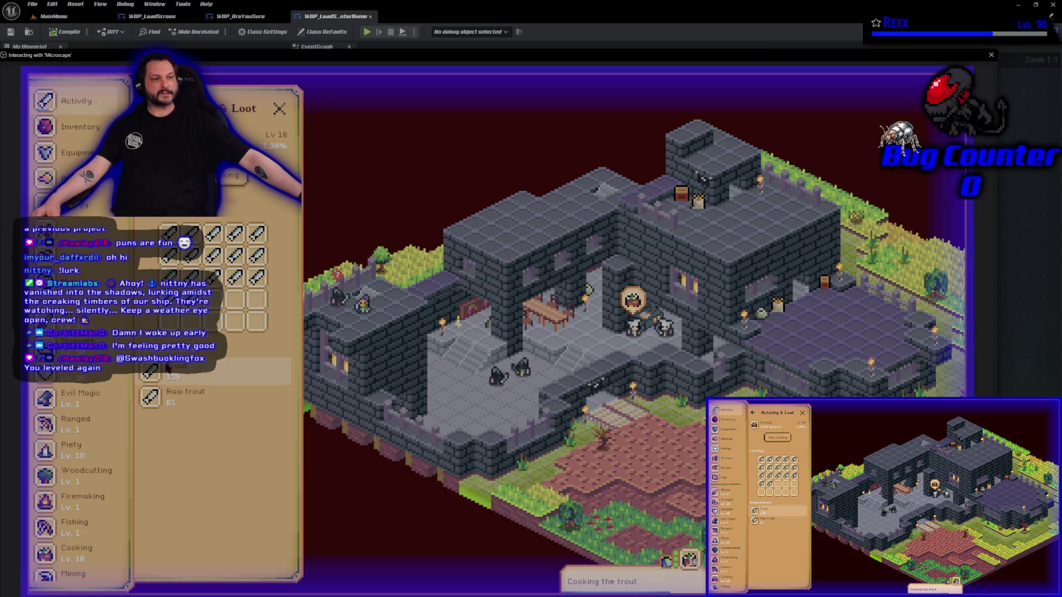
- Look at the Trout item's details, then open the Cooking guidebook's recipe list
{"action": "left_click", "coordinate": [192, 367]}
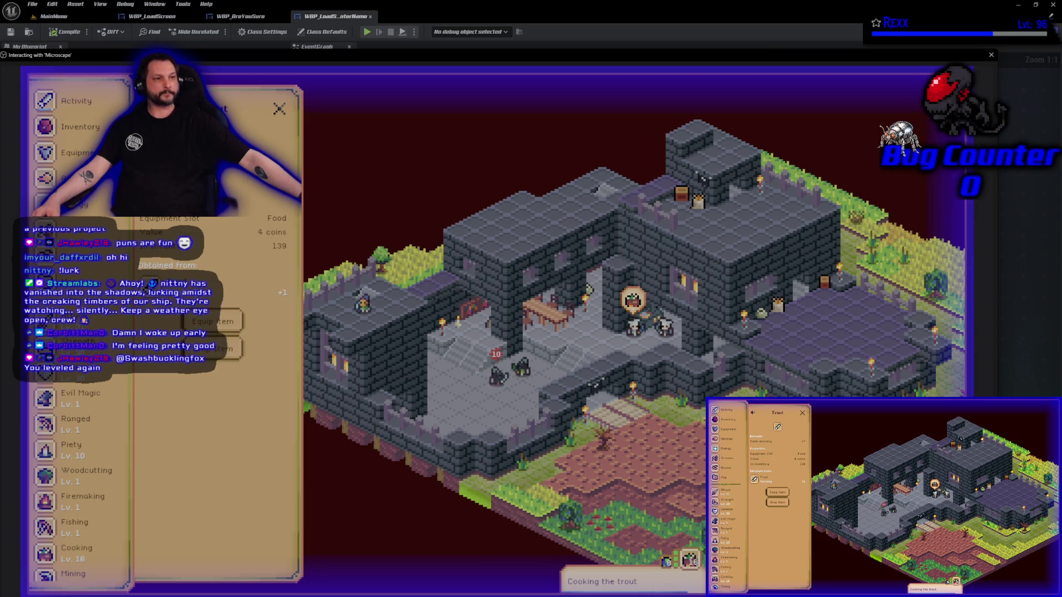
{"action": "left_click", "coordinate": [148, 109]}
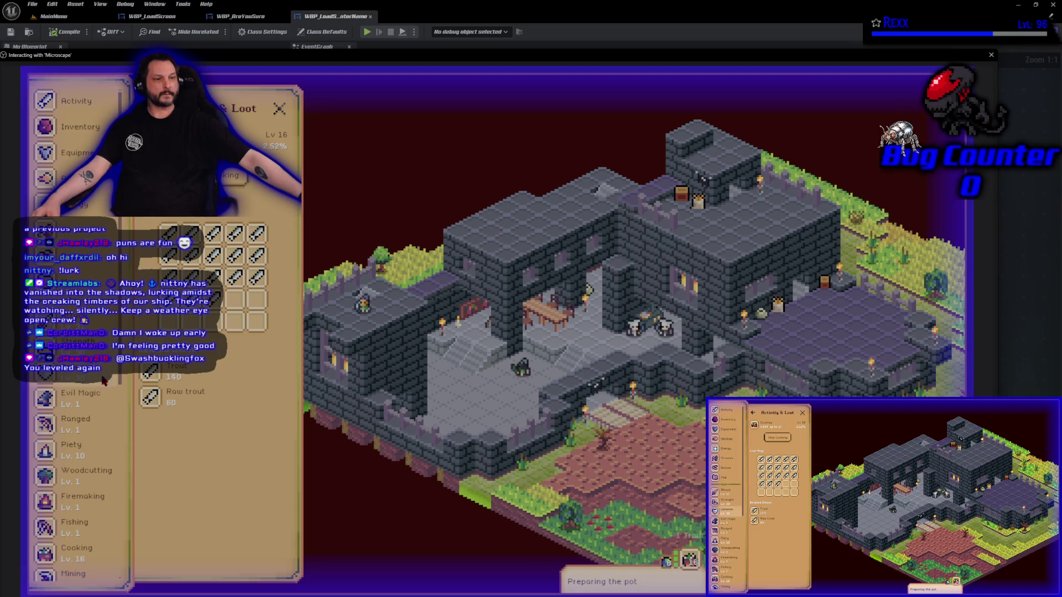
{"action": "left_click", "coordinate": [86, 550]}
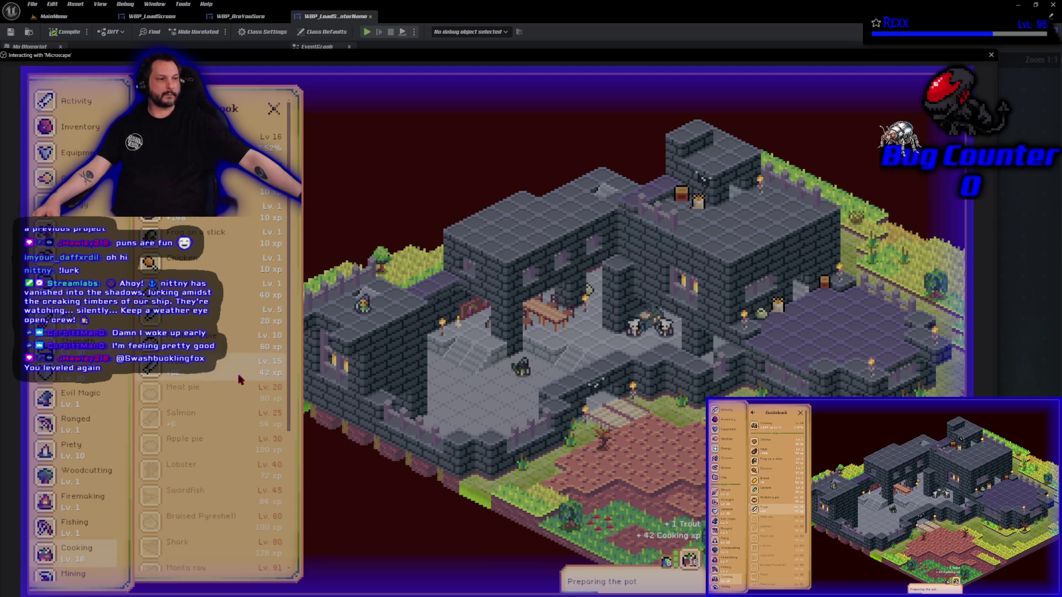
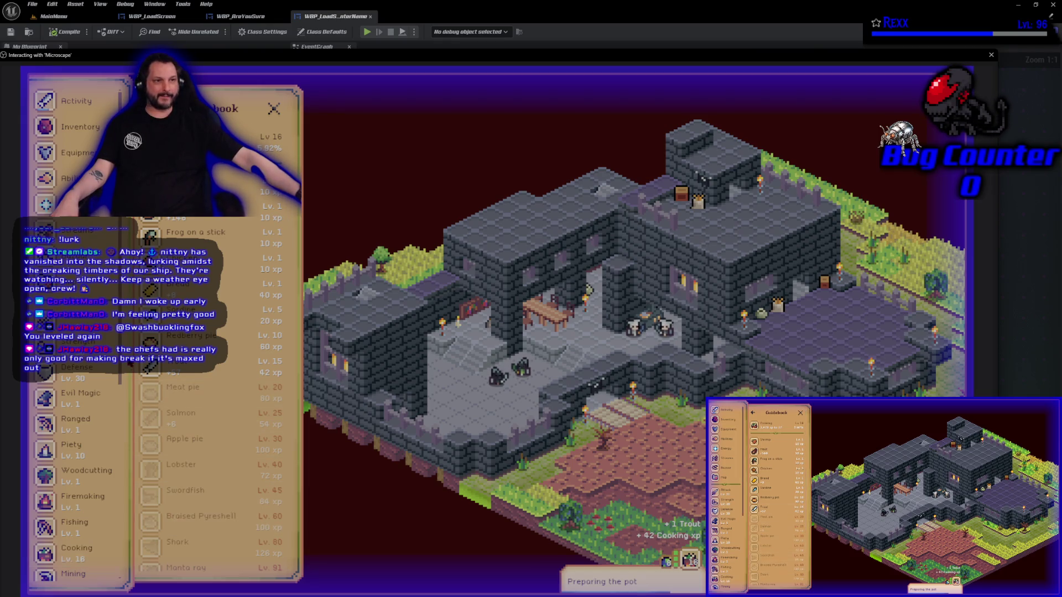
- From the equipment panel, open the Chef's Hat details and then its Baker ability page
{"action": "left_click", "coordinate": [77, 126]}
{"action": "left_click", "coordinate": [85, 153]}
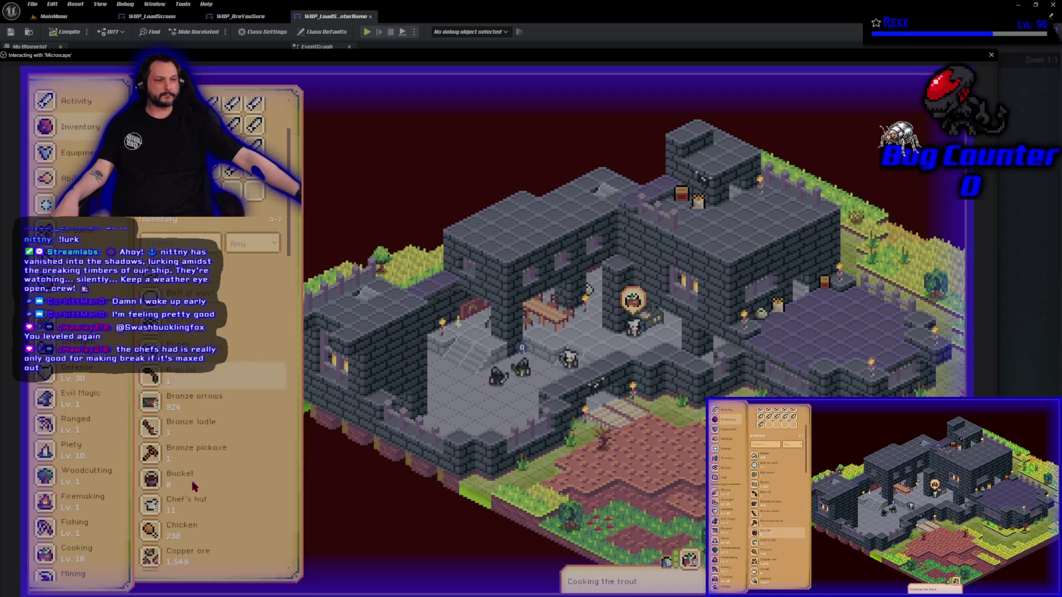
{"action": "left_click", "coordinate": [186, 462]}
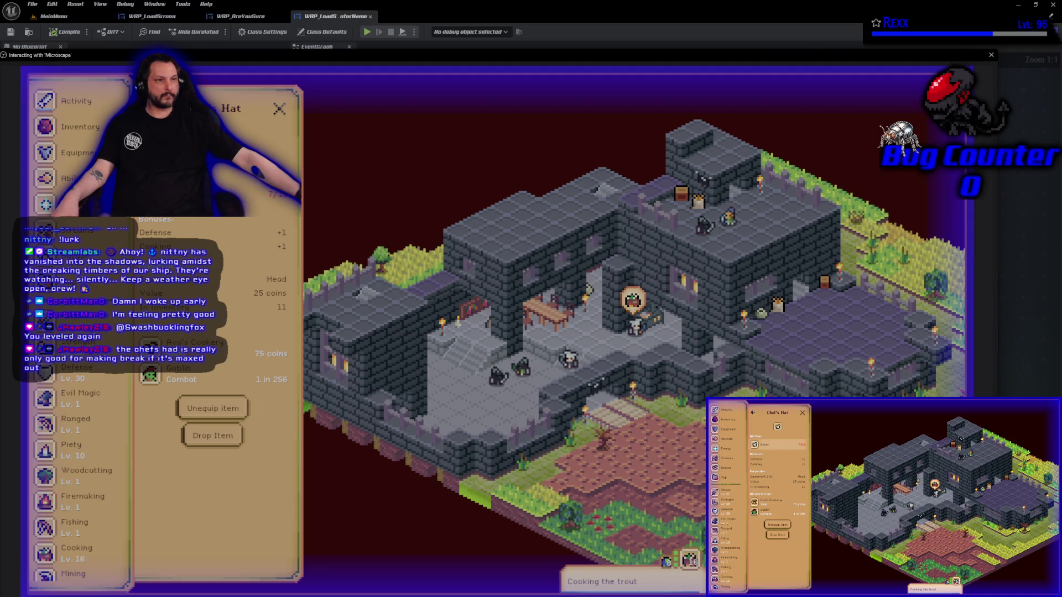
{"action": "left_click", "coordinate": [219, 196]}
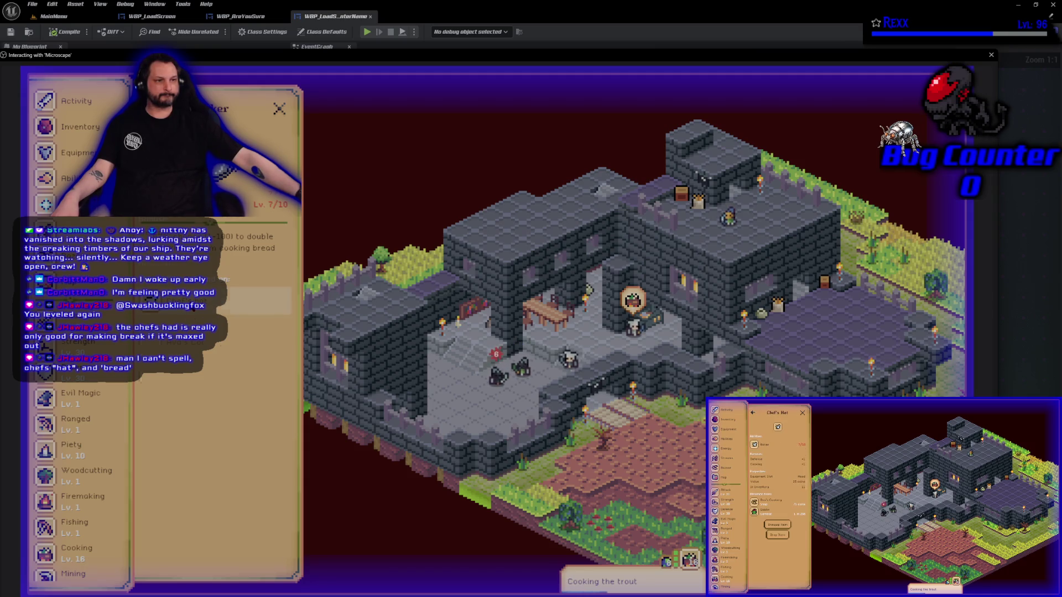
{"action": "left_click", "coordinate": [254, 301]}
{"action": "left_click", "coordinate": [145, 108]}
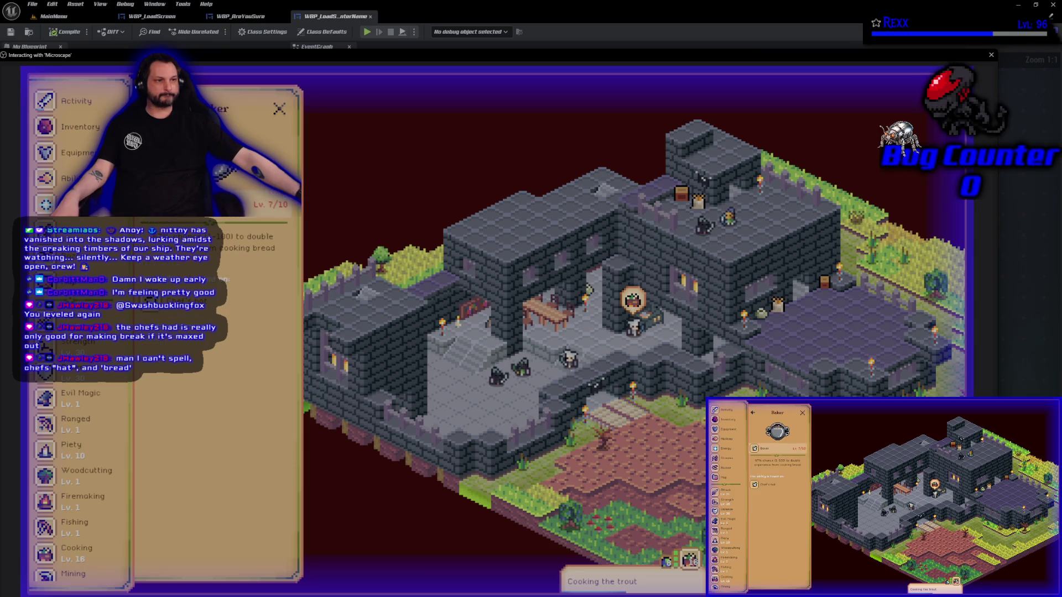
{"action": "left_click", "coordinate": [274, 204]}
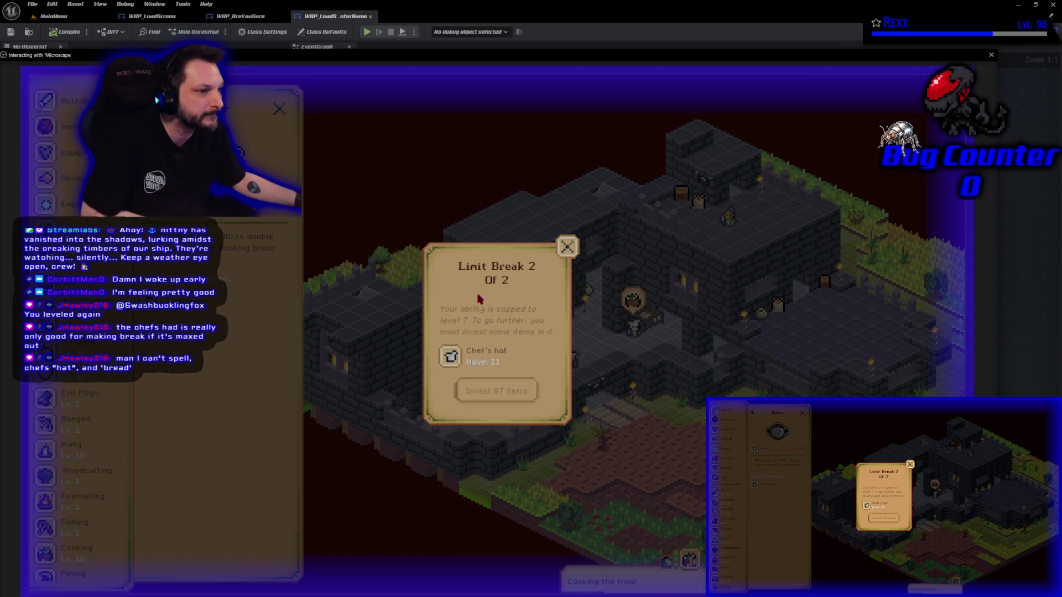
{"action": "left_click", "coordinate": [568, 246]}
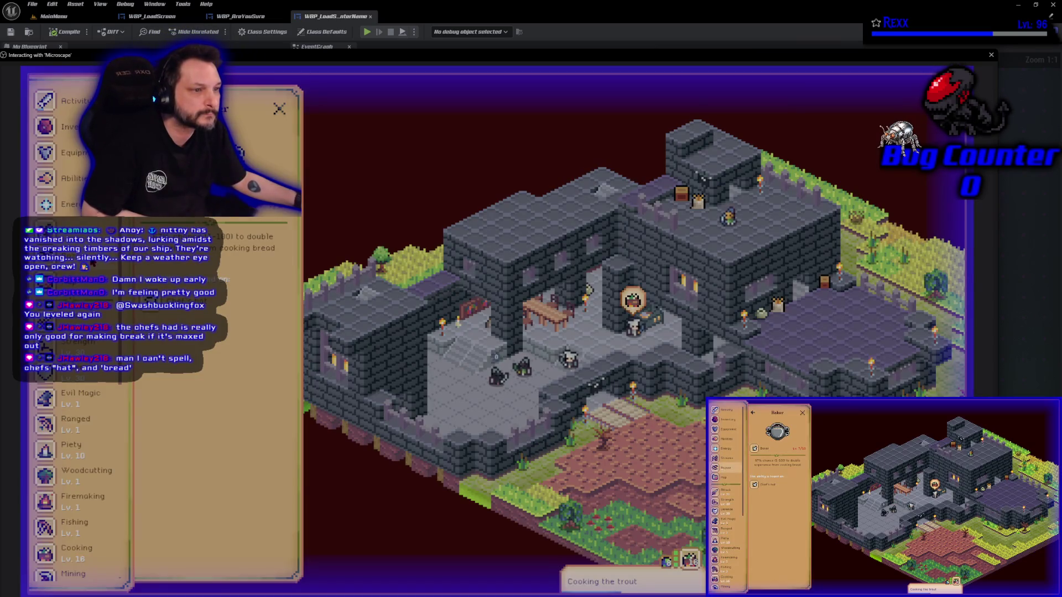
- Open the Bazaar, clear the trout search to list all offers, then close the Bazaar
{"action": "left_click", "coordinate": [46, 280]}
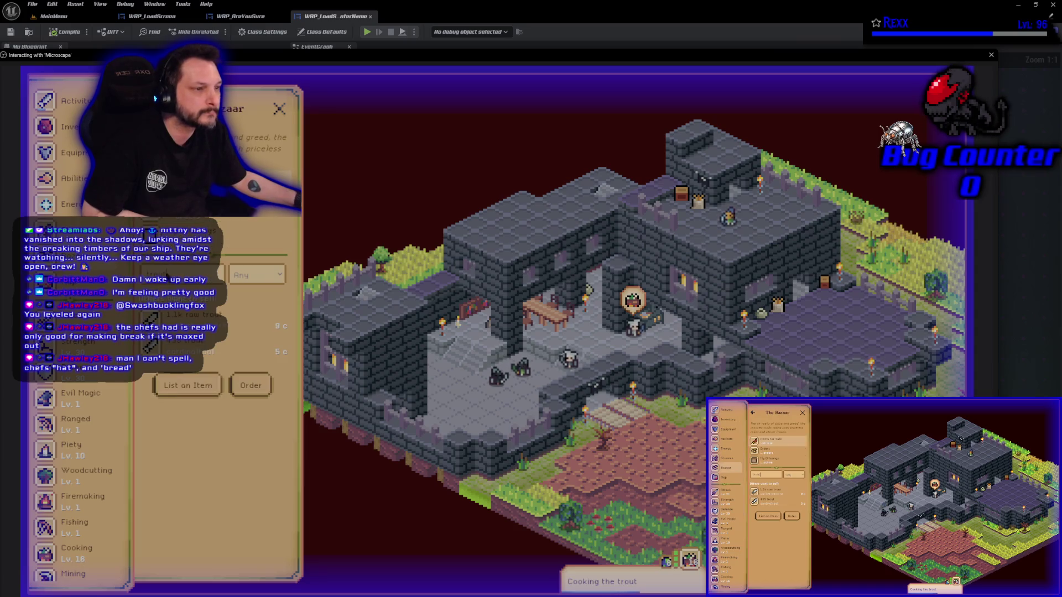
{"action": "key", "text": "BackSpace"}
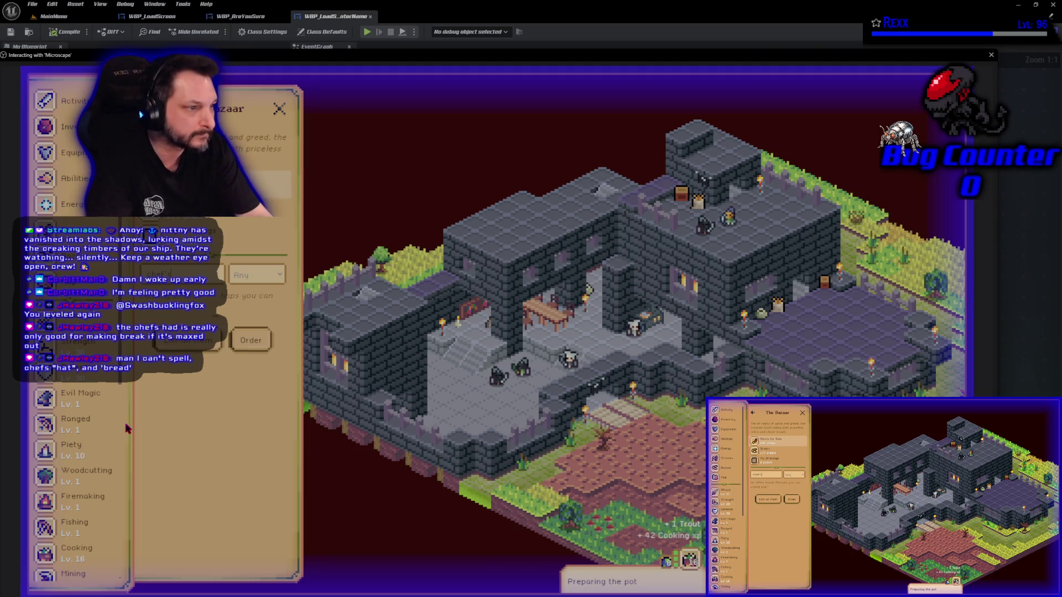
{"action": "key", "text": "BackSpace"}
{"action": "key", "text": "BackSpace"}
{"action": "key", "text": "BackSpace"}
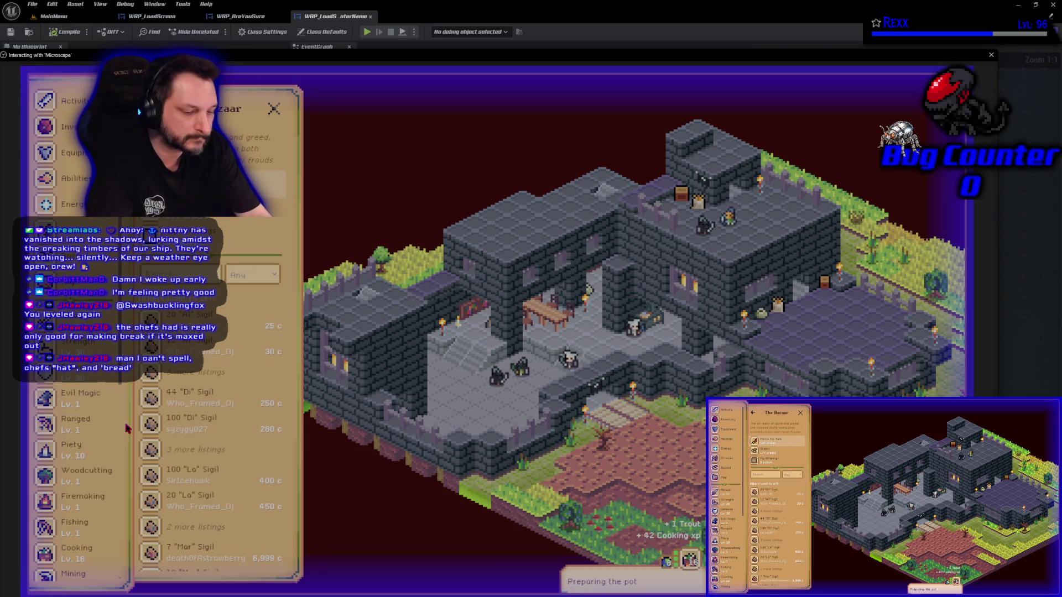
{"action": "key", "text": "BackSpace"}
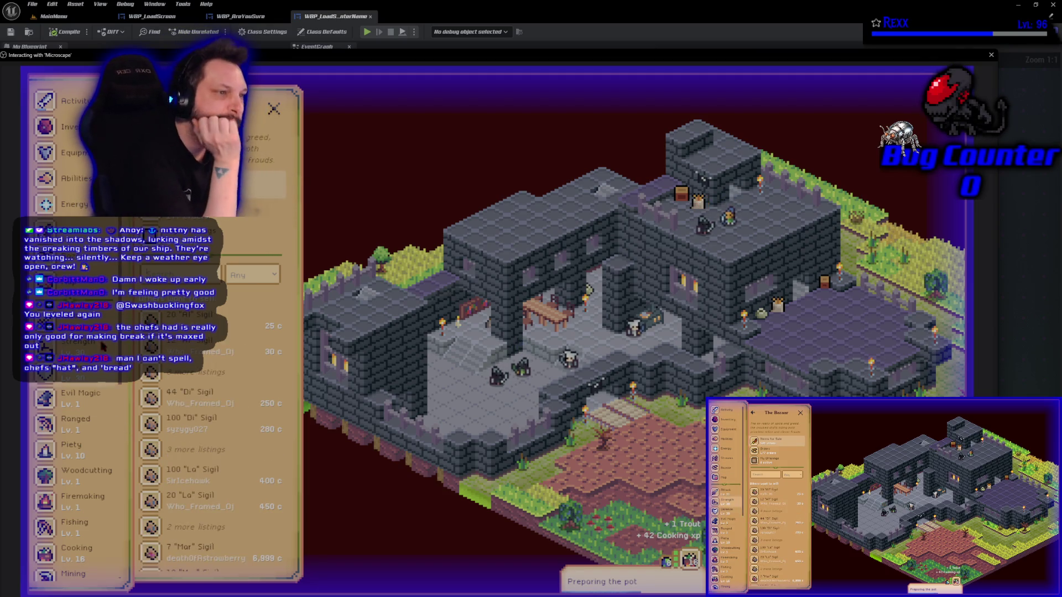
{"action": "left_click", "coordinate": [272, 111]}
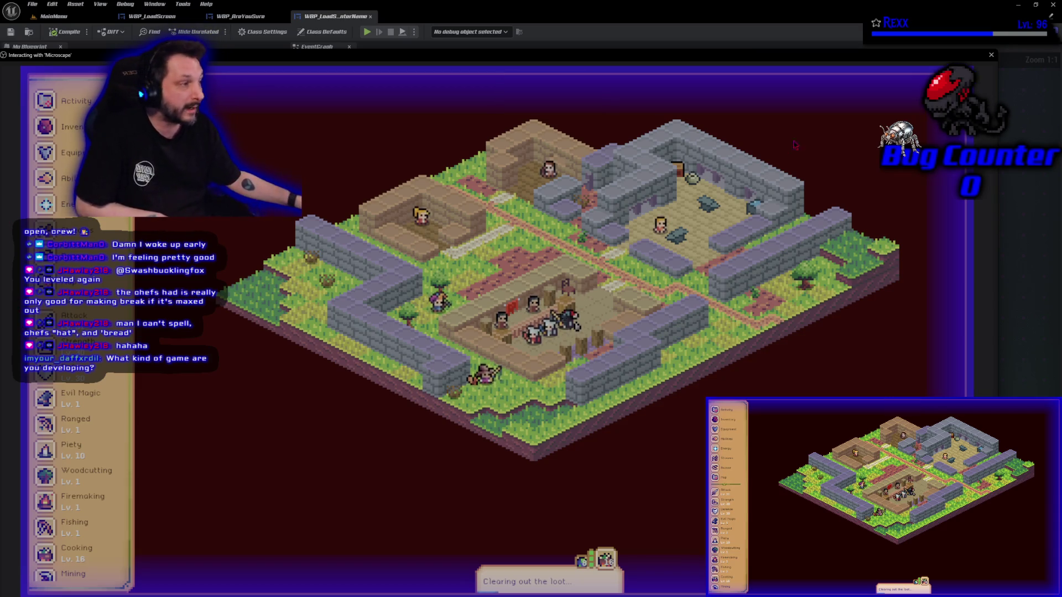
- Close the game preview window to get back to the WBP_LoadSlot_EnterName event graph
{"action": "left_click", "coordinate": [990, 57]}
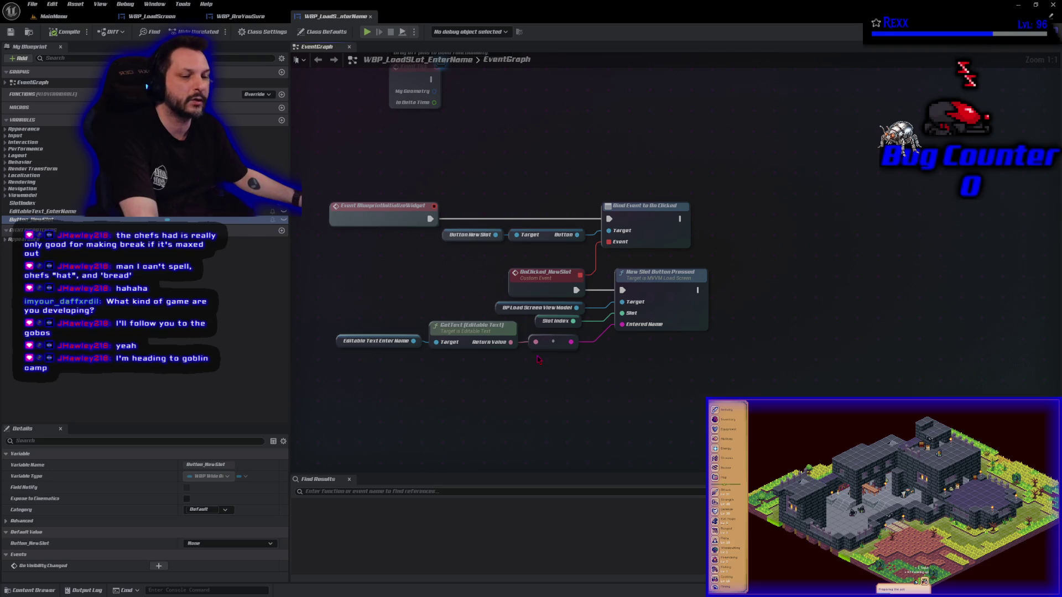
{"action": "left_click_drag", "start_coordinate": [413, 341], "coordinate": [740, 339]}
{"action": "type", "text": "set te"}
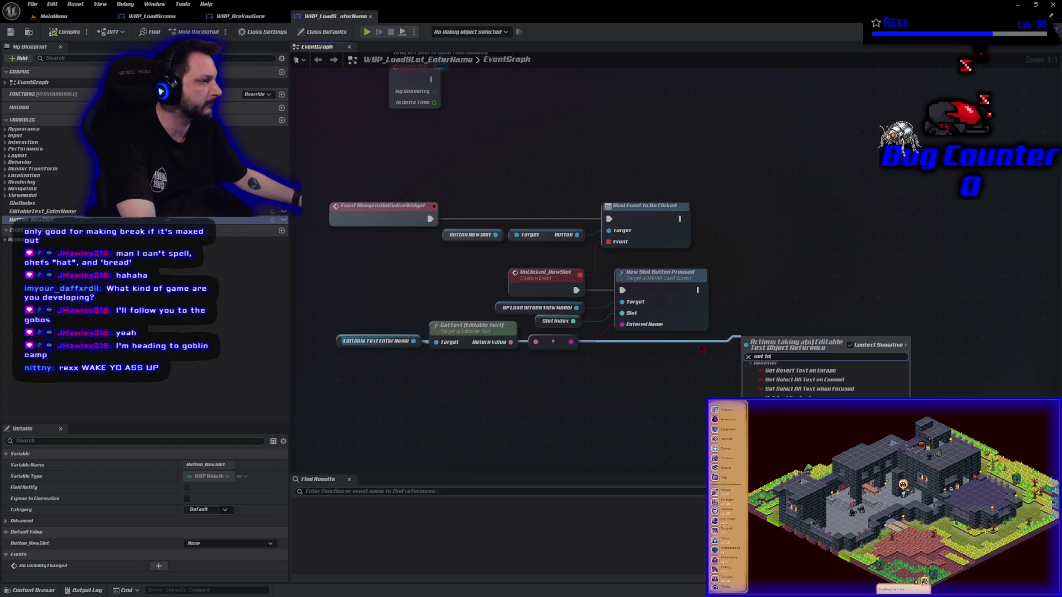
{"action": "type", "text": "xt"}
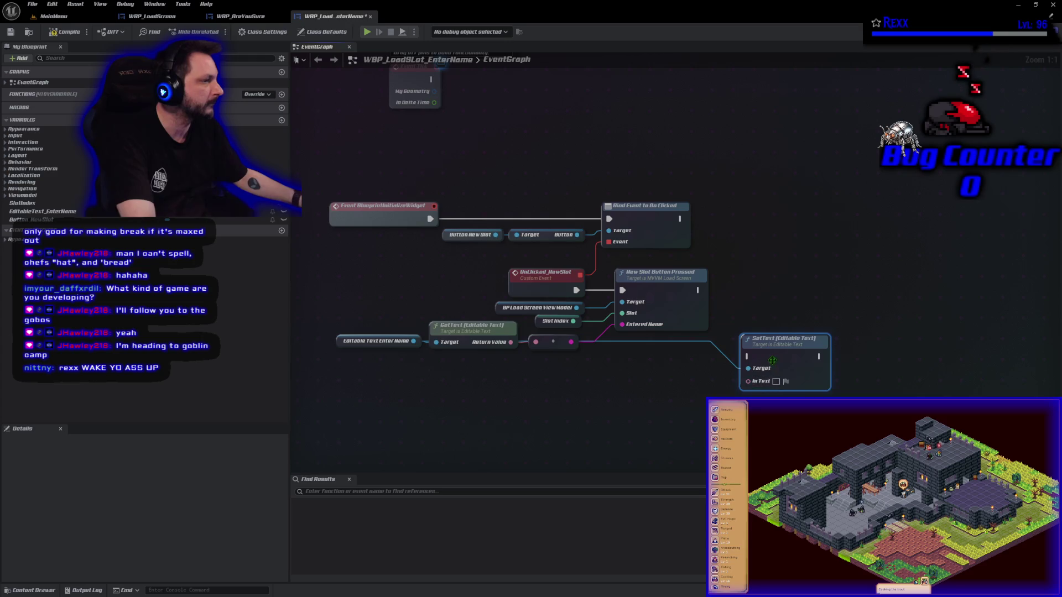
{"action": "key", "text": "Return"}
{"action": "left_click_drag", "start_coordinate": [753, 291], "coordinate": [699, 289]}
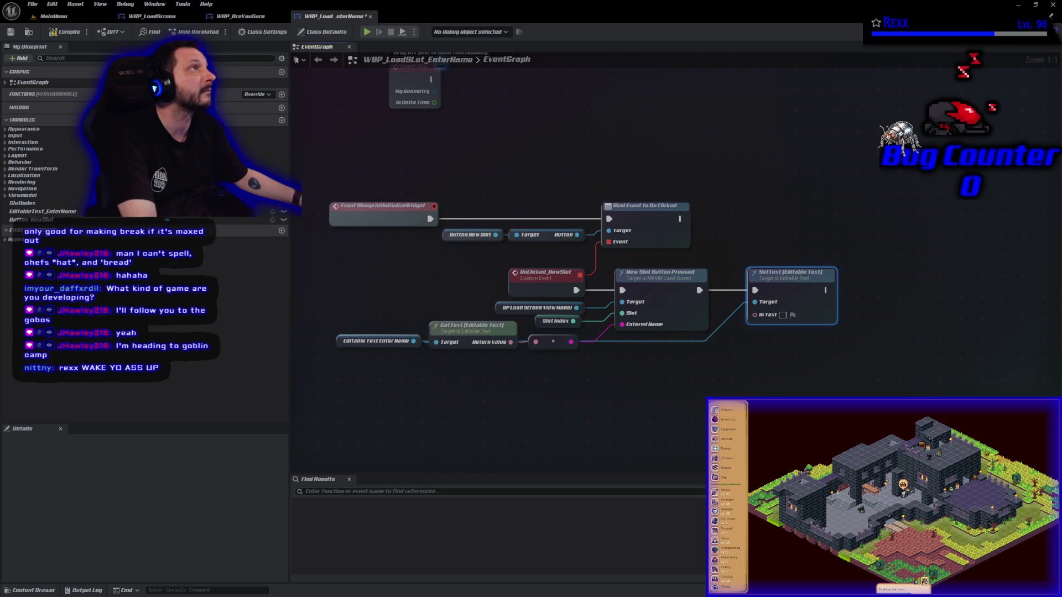
{"action": "left_click", "coordinate": [11, 31]}
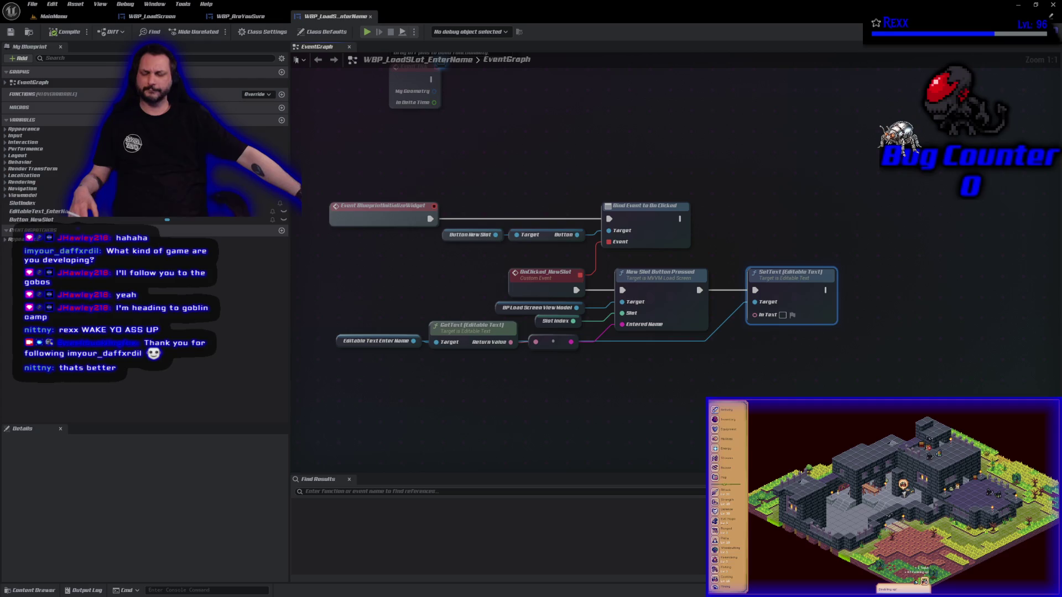
{"action": "left_click", "coordinate": [805, 167]}
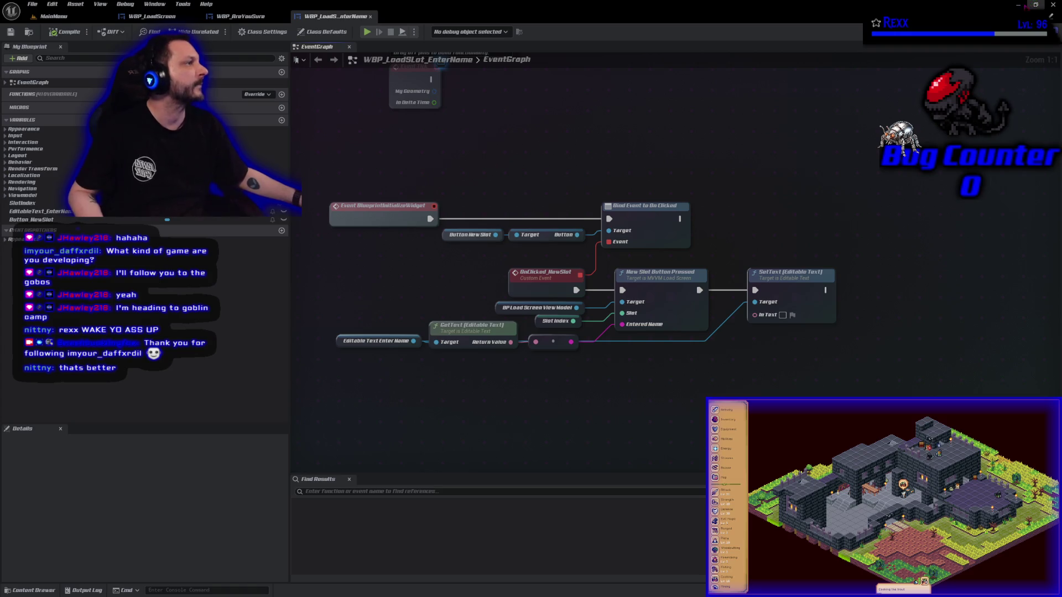
{"action": "key", "text": "alt+Tab"}
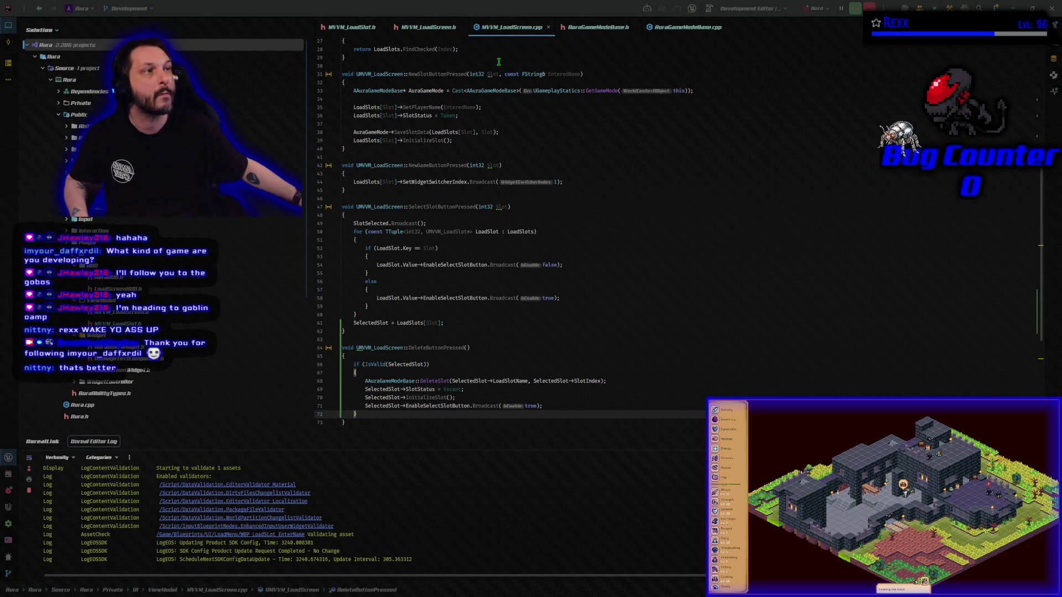
- Check SelectSlotButtonPressed's else branch and DeleteButtonPressed lines 70-71, then return to Unreal
{"action": "left_click", "coordinate": [585, 298]}
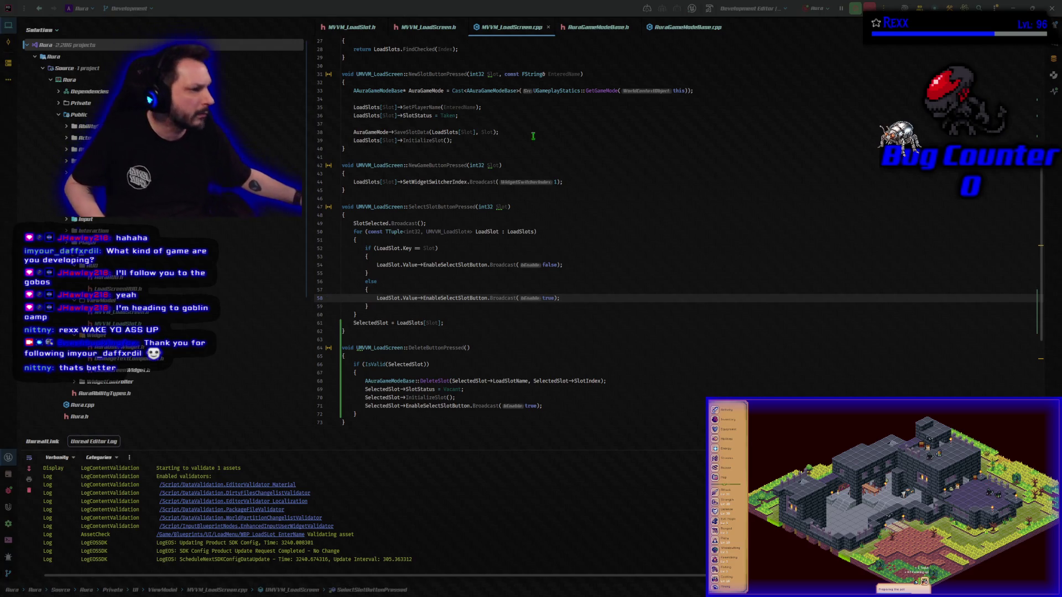
{"action": "left_click", "coordinate": [543, 398]}
{"action": "key", "text": "Down"}
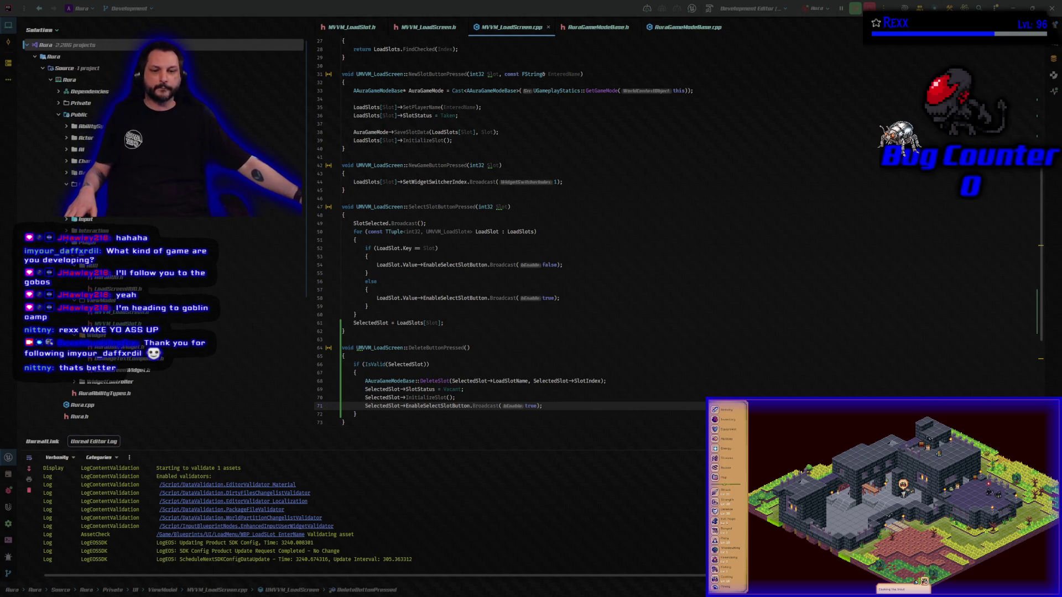
{"action": "key", "text": "alt+Tab"}
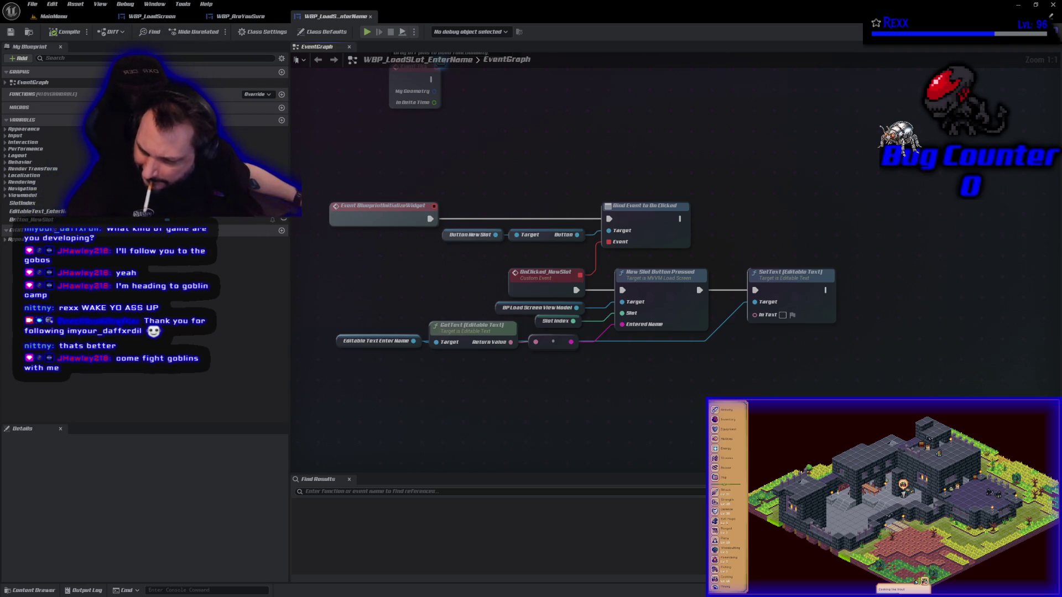
- Commit the 9 changed files to Development as 'Deleting a Slot' and push to origin
{"action": "key", "text": "alt+Tab"}
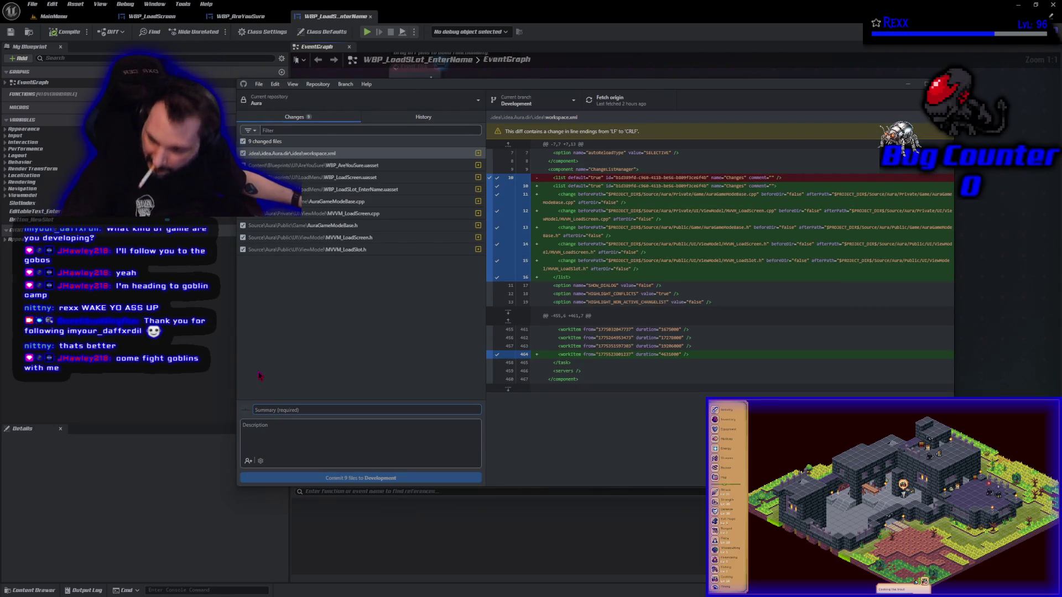
{"action": "left_click", "coordinate": [335, 410]}
{"action": "type", "text": "Deleting a Slot"}
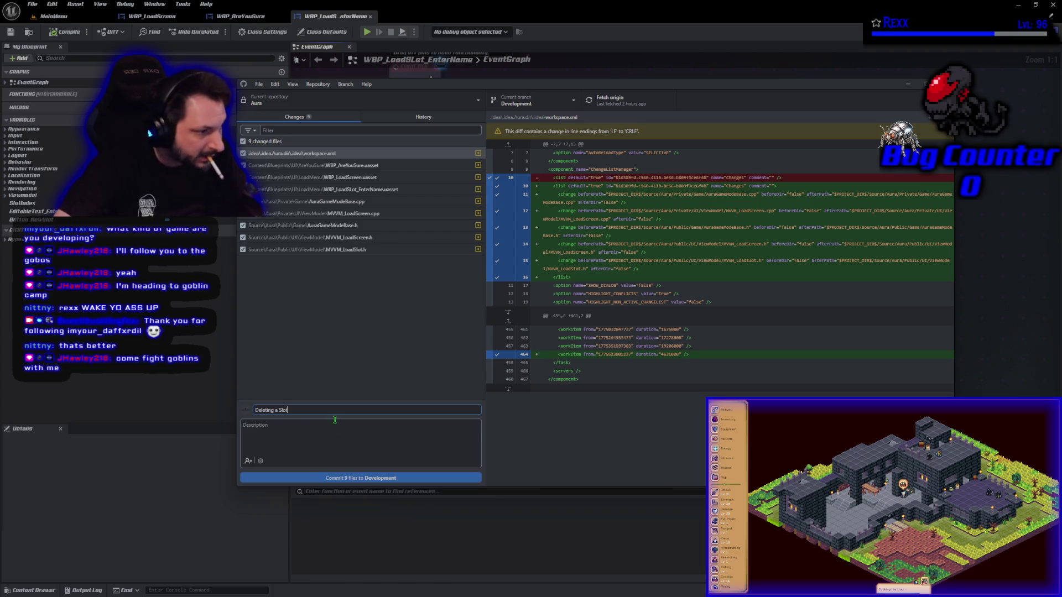
{"action": "left_click", "coordinate": [369, 479]}
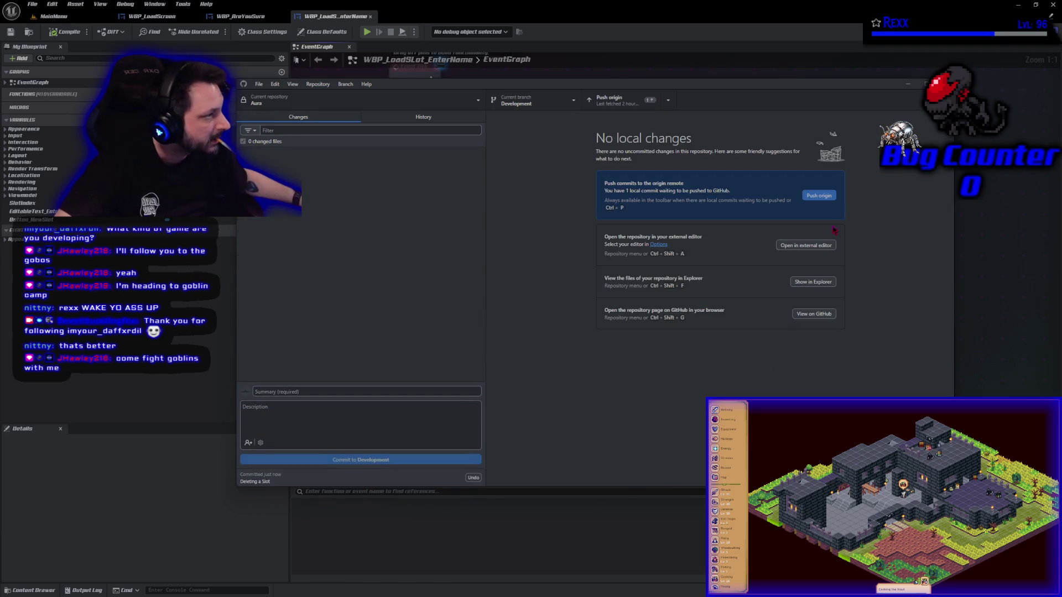
{"action": "left_click", "coordinate": [828, 197]}
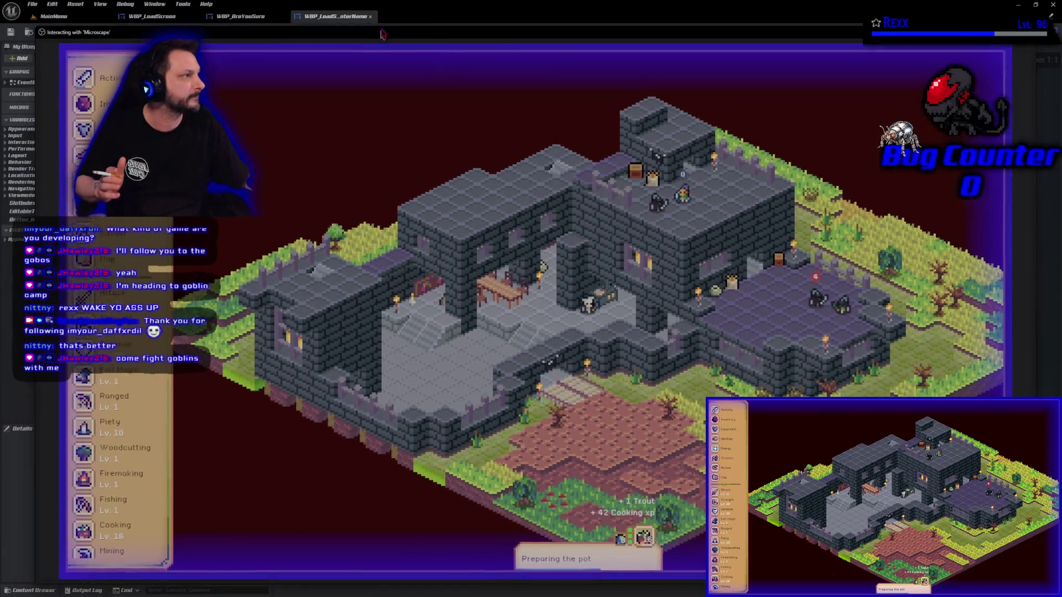
- Nudge the game window, browse the Attack guidebook, and view the Fox Hat in the inventory
{"action": "left_click_drag", "start_coordinate": [381, 35], "coordinate": [386, 21]}
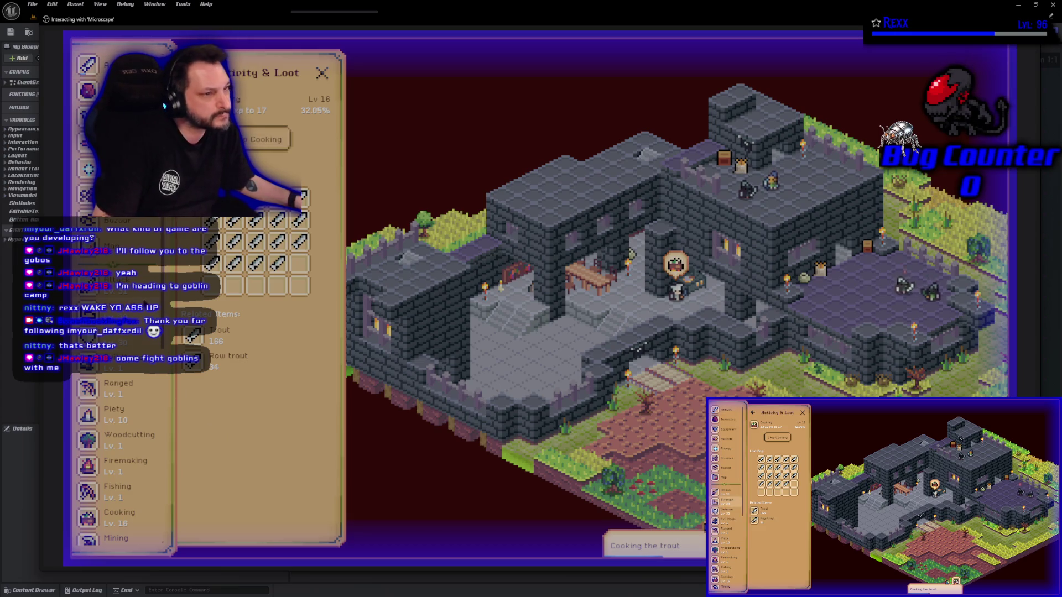
{"action": "left_click", "coordinate": [132, 292]}
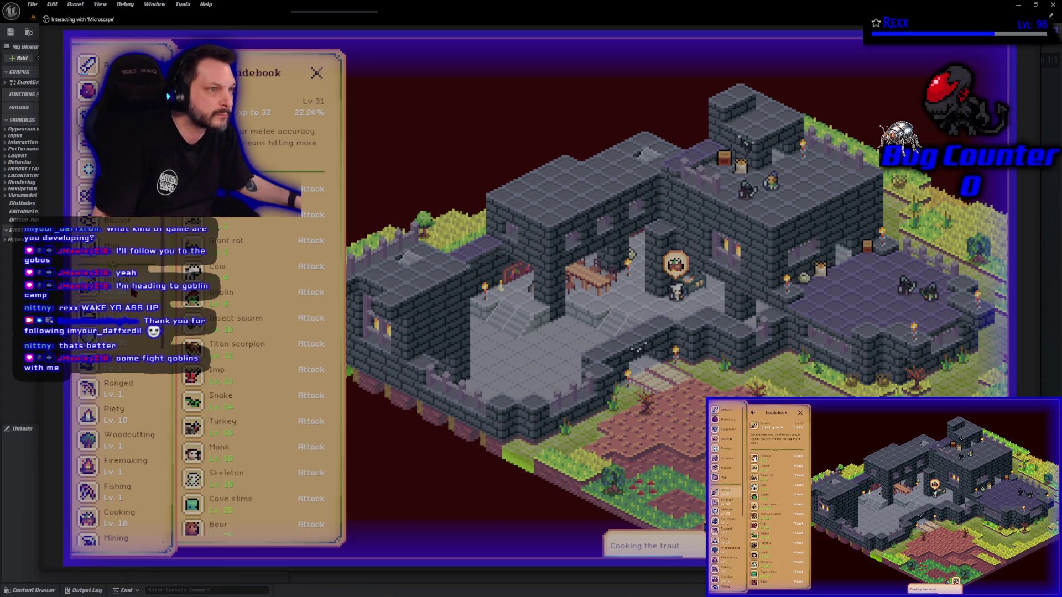
{"action": "left_click", "coordinate": [190, 72]}
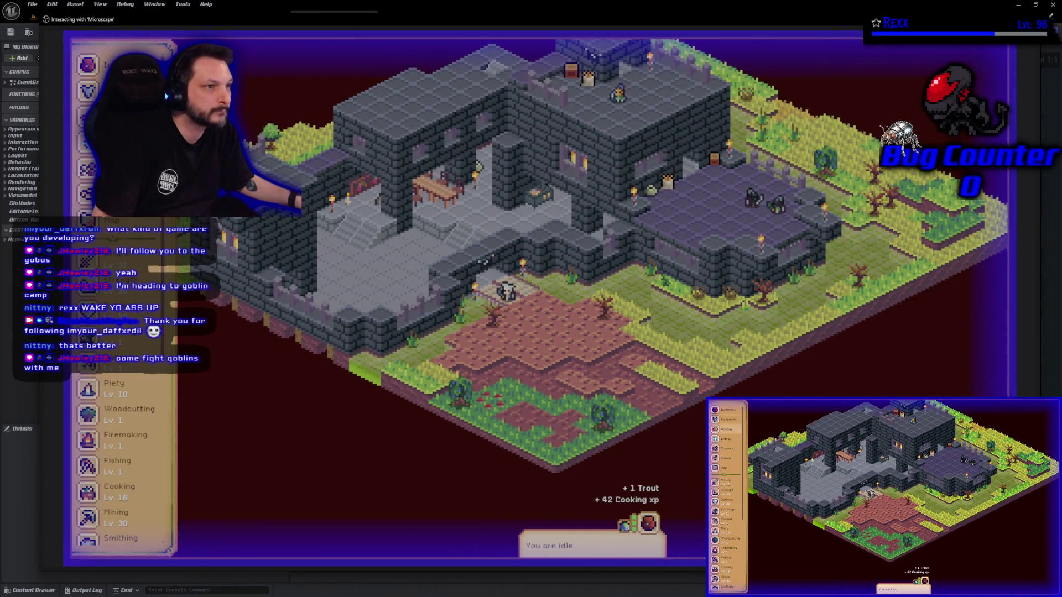
{"action": "key", "text": "i"}
{"action": "scroll", "coordinate": [292, 385], "scroll_direction": "down", "scroll_amount": 5}
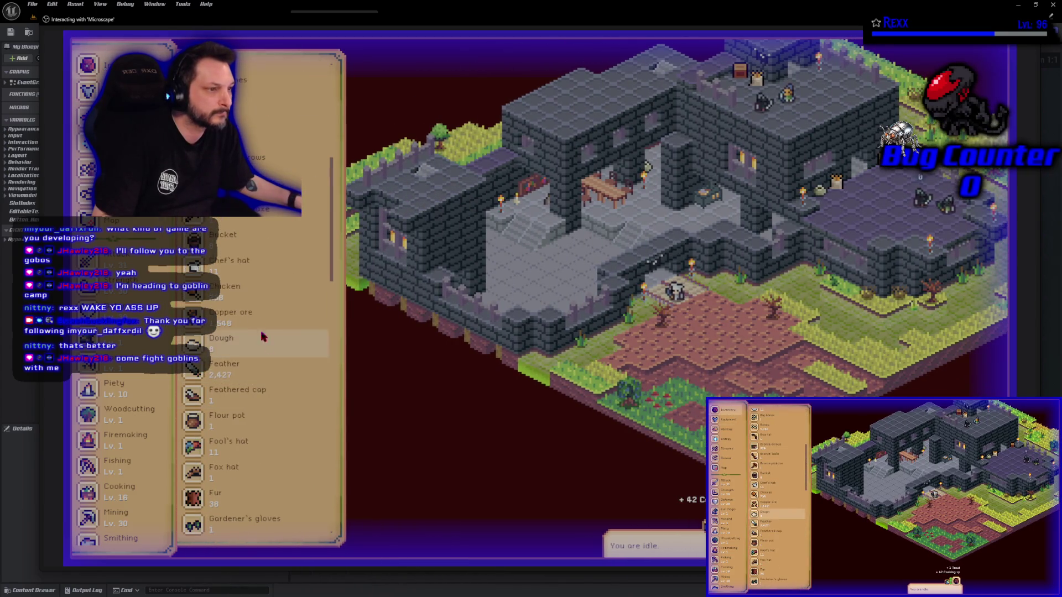
{"action": "scroll", "coordinate": [237, 422], "scroll_direction": "down", "scroll_amount": 1}
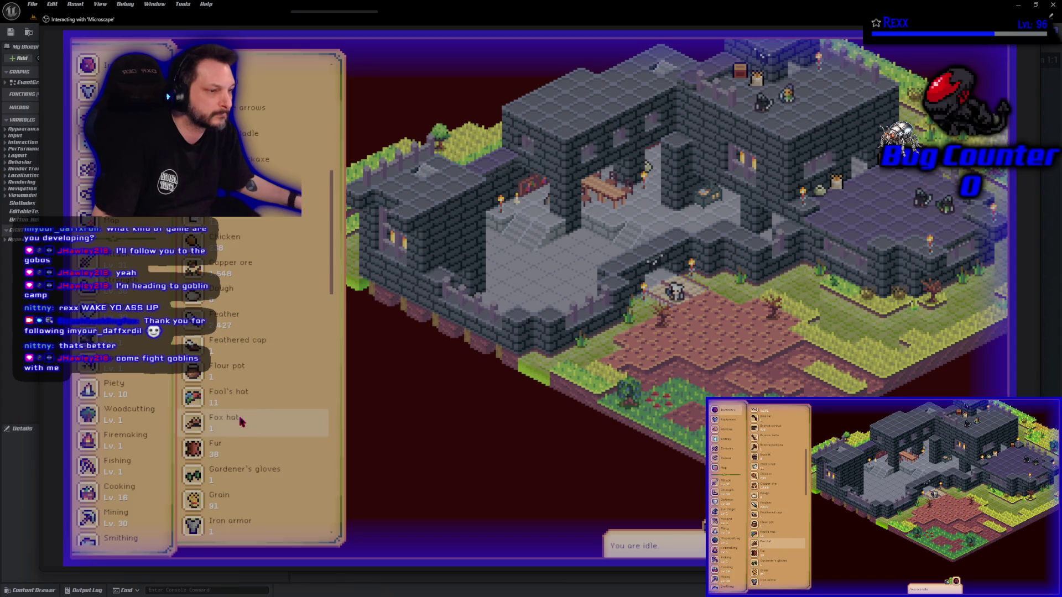
{"action": "left_click", "coordinate": [237, 423]}
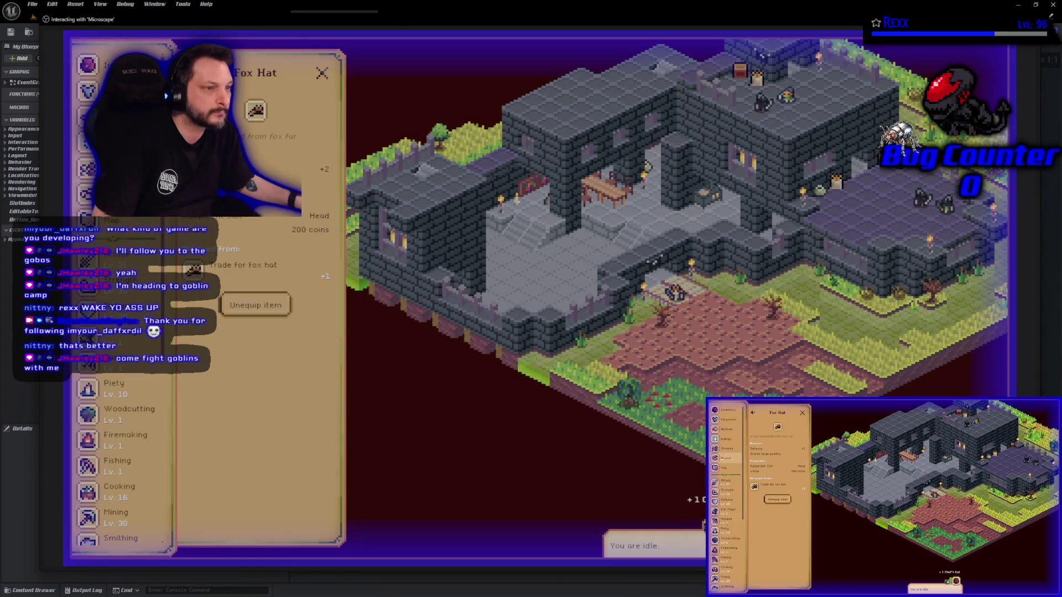
- Look up the Goblin in the Attack guidebook and highlight the Goblin Camp on the map
{"action": "left_click", "coordinate": [116, 257]}
{"action": "left_click", "coordinate": [260, 299]}
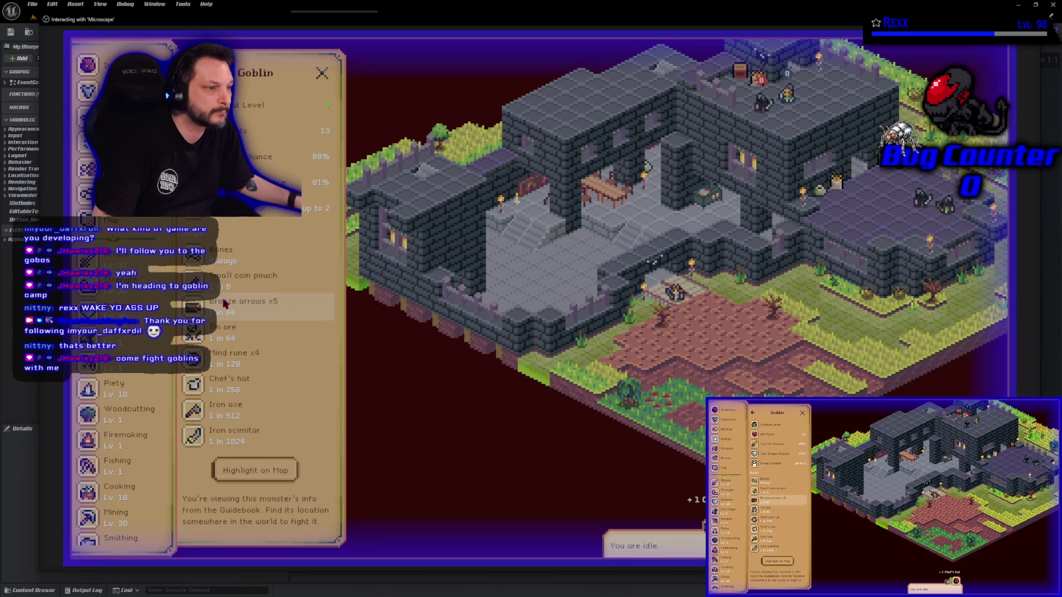
{"action": "left_click", "coordinate": [268, 469]}
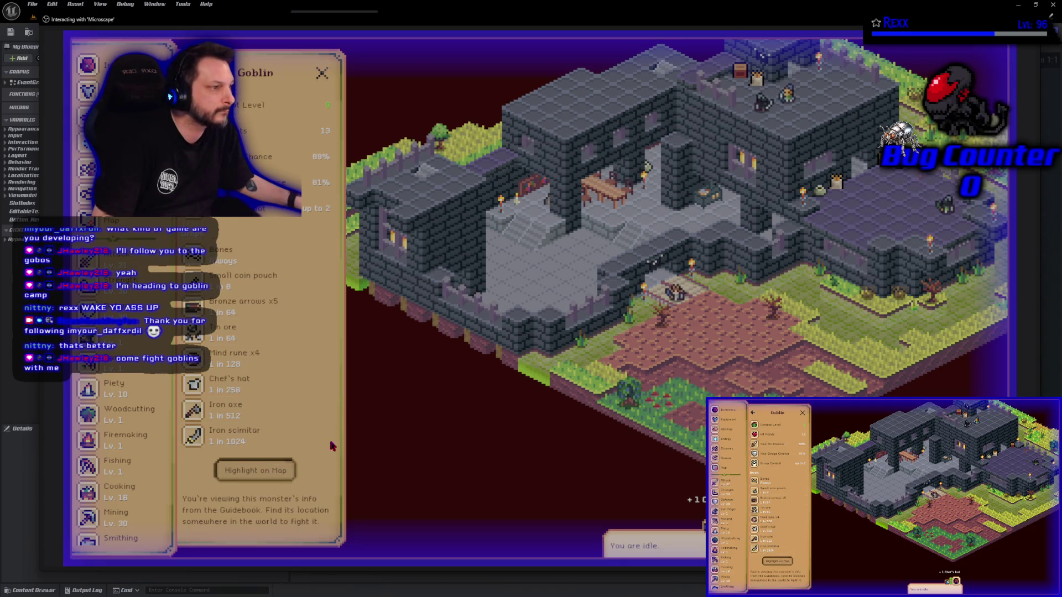
{"action": "left_click", "coordinate": [589, 276]}
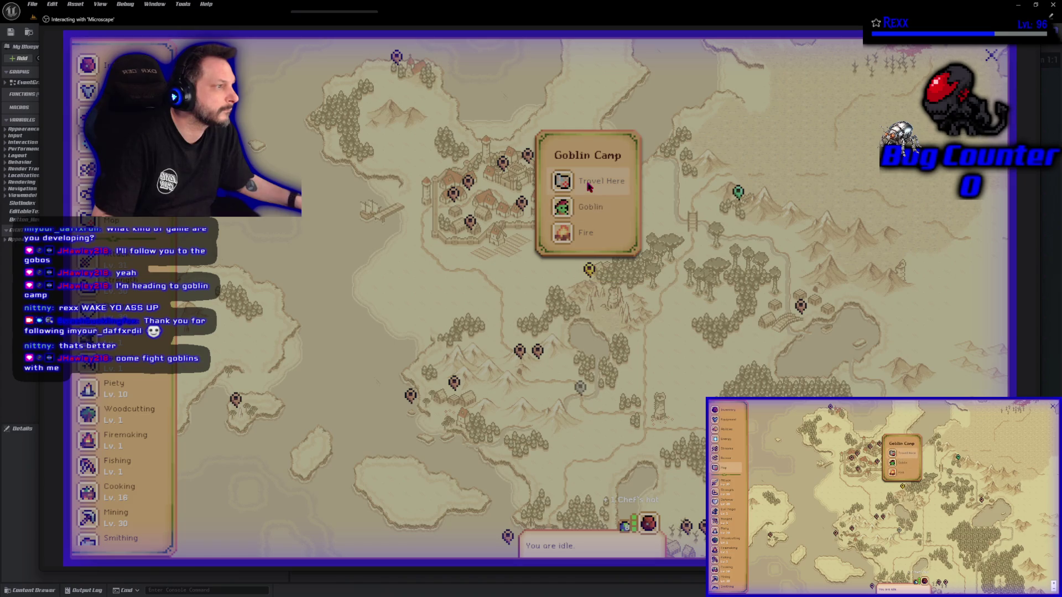
{"action": "left_click", "coordinate": [577, 207]}
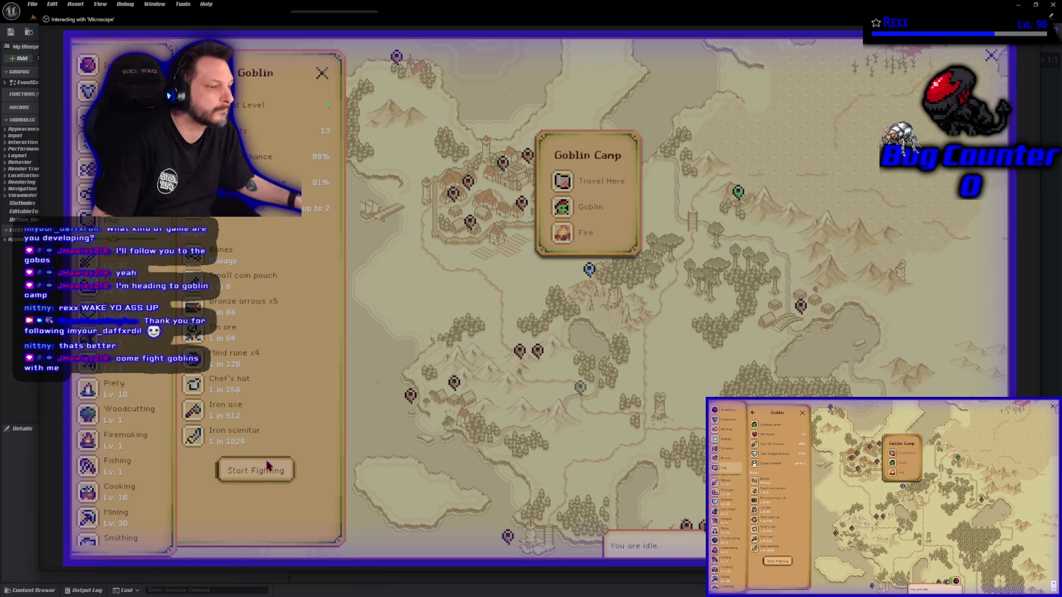
{"action": "left_click", "coordinate": [267, 467]}
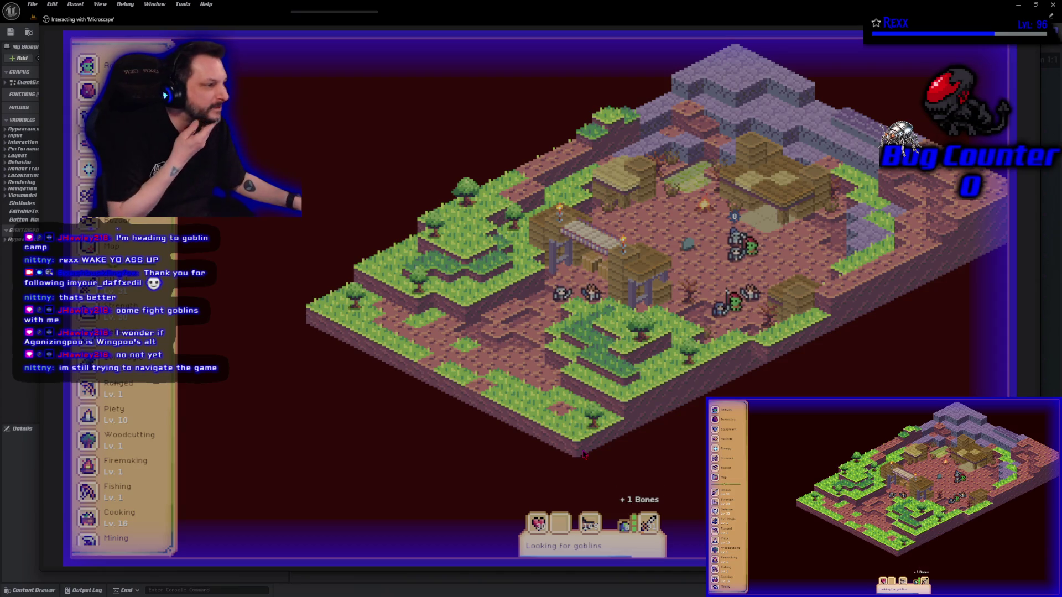
{"action": "left_click", "coordinate": [686, 245]}
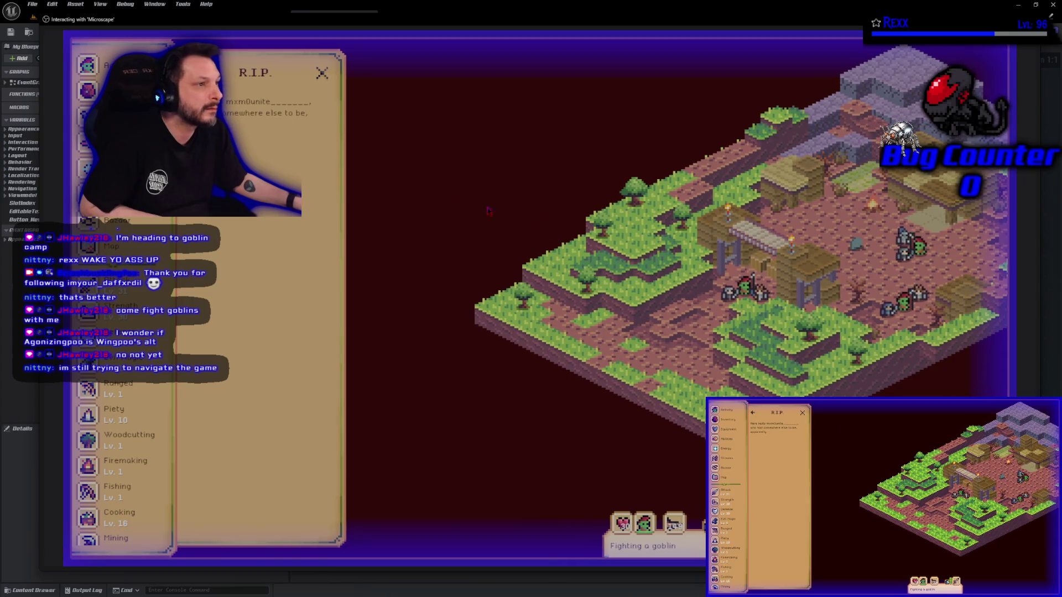
{"action": "left_click", "coordinate": [322, 73]}
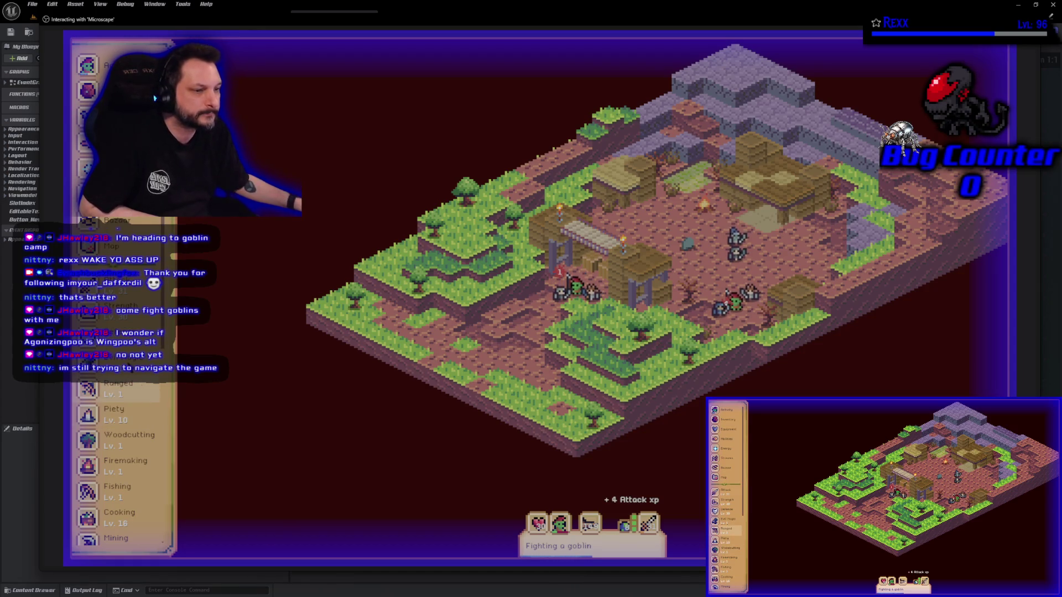
{"action": "scroll", "coordinate": [107, 391], "scroll_direction": "down", "scroll_amount": 5}
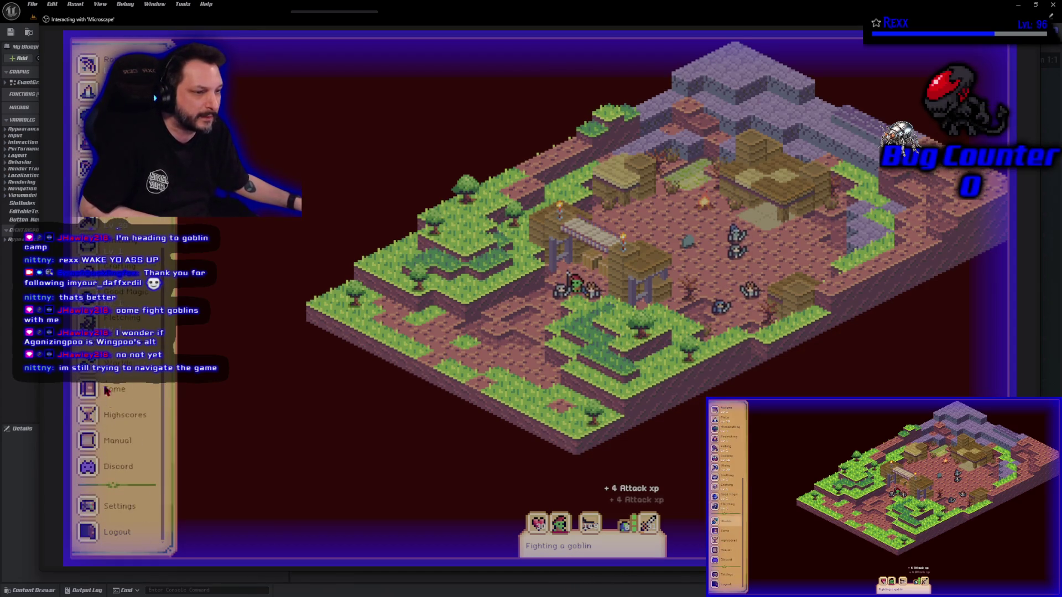
{"action": "left_click", "coordinate": [119, 504]}
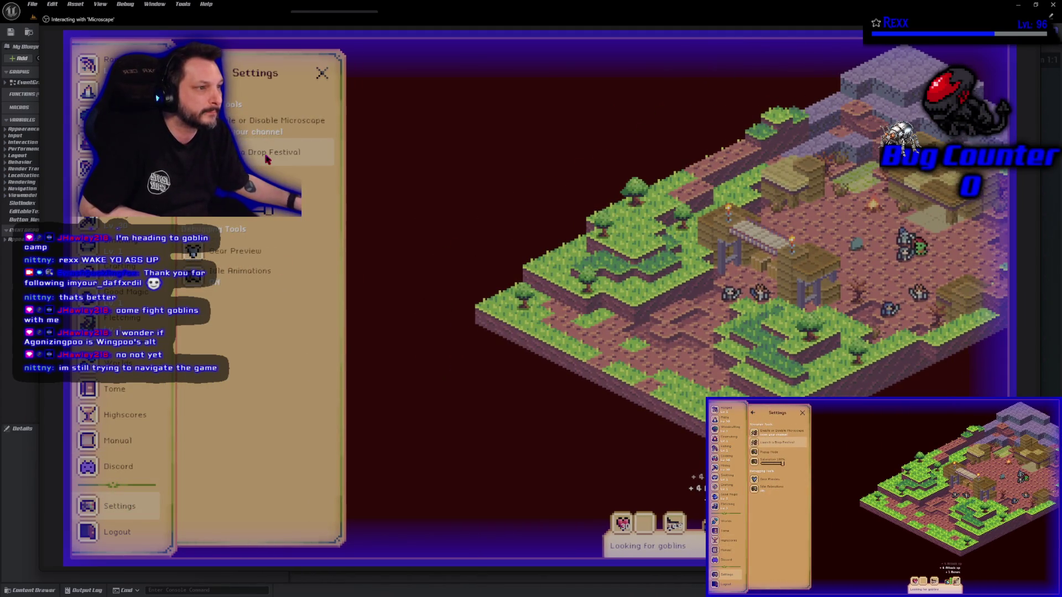
{"action": "left_click", "coordinate": [267, 155]}
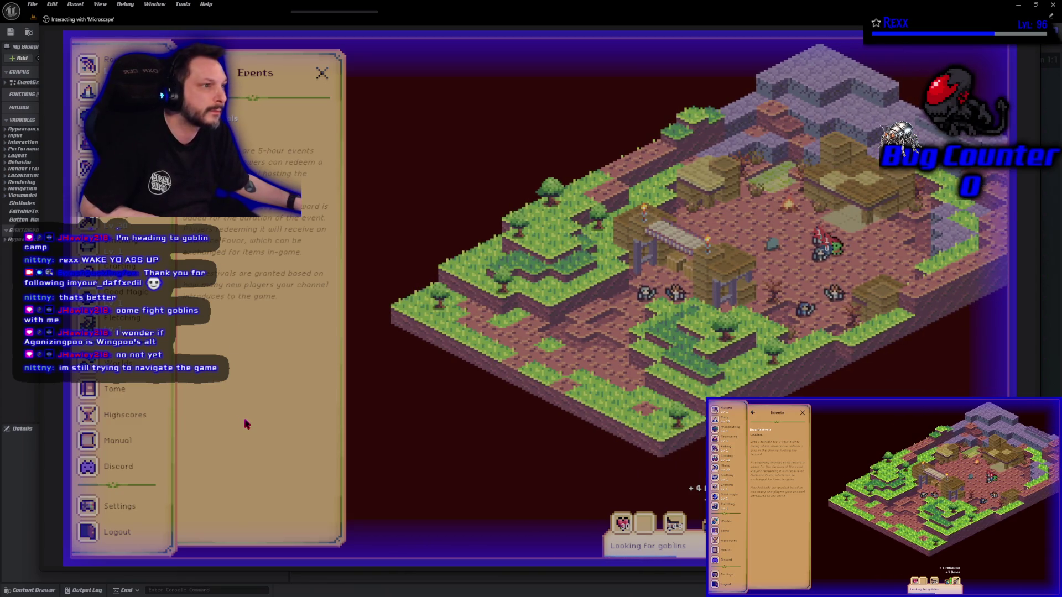
{"action": "left_click", "coordinate": [324, 75]}
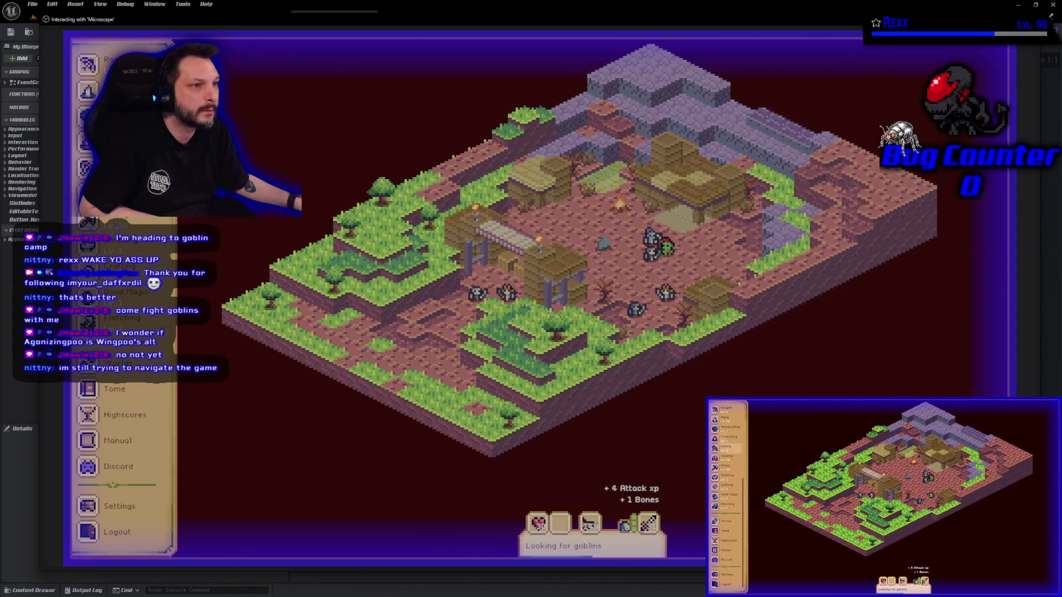
{"action": "scroll", "coordinate": [120, 298], "scroll_direction": "up", "scroll_amount": 5}
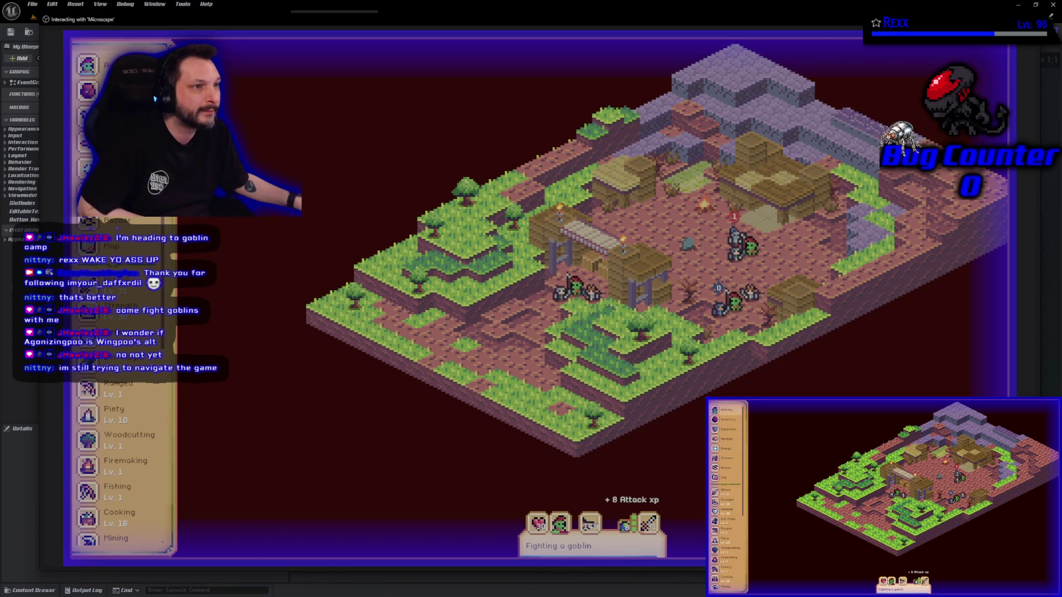
- From the Chef's hat item, open the Baker ability's Limit Break 2 of 2 requirement
{"action": "left_click", "coordinate": [591, 545]}
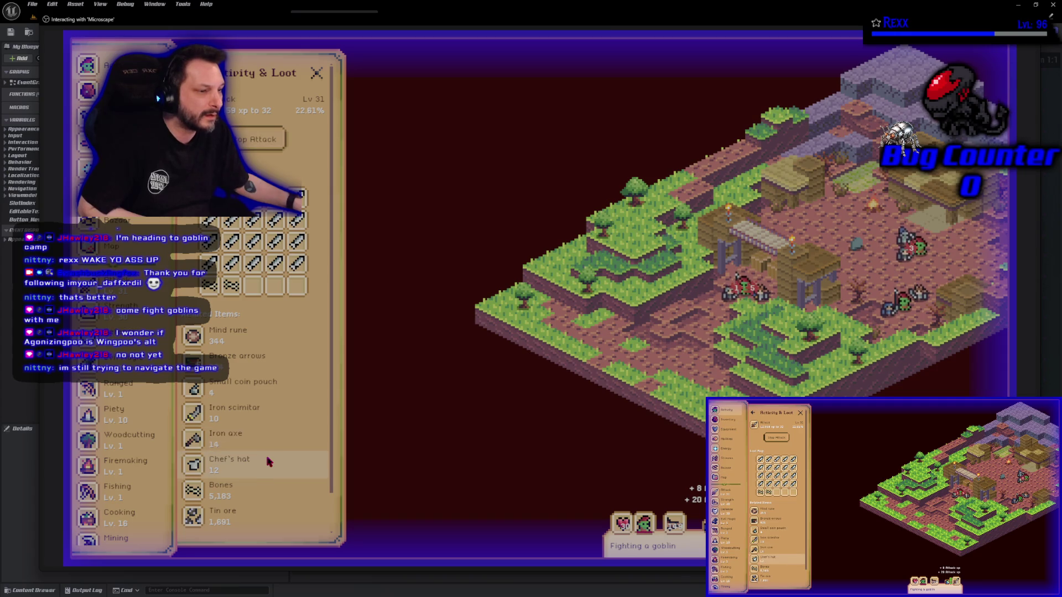
{"action": "scroll", "coordinate": [260, 453], "scroll_direction": "down", "scroll_amount": 2}
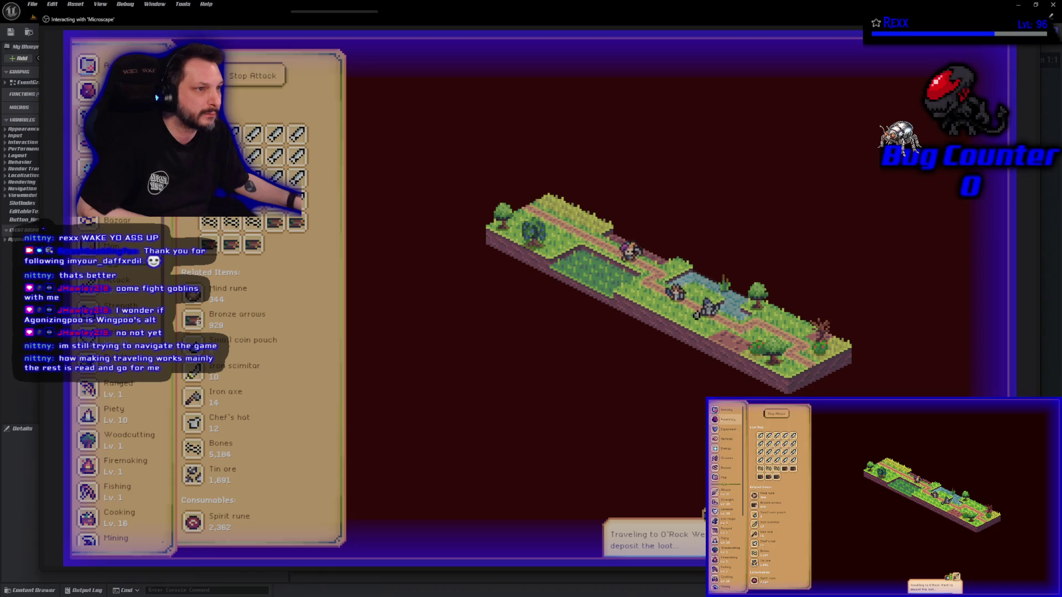
{"action": "left_click", "coordinate": [237, 423]}
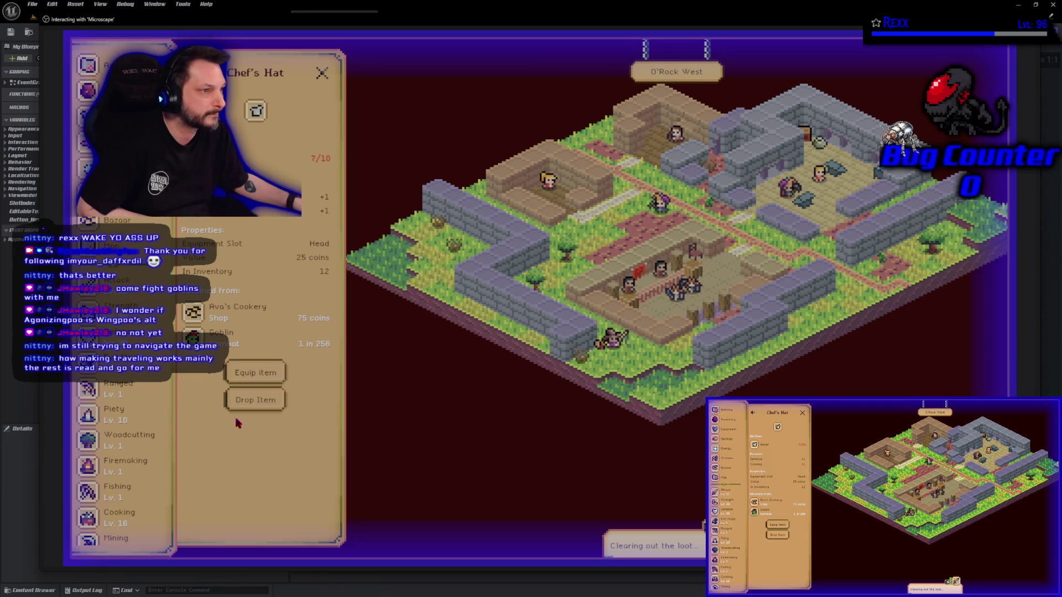
{"action": "left_click", "coordinate": [269, 164]}
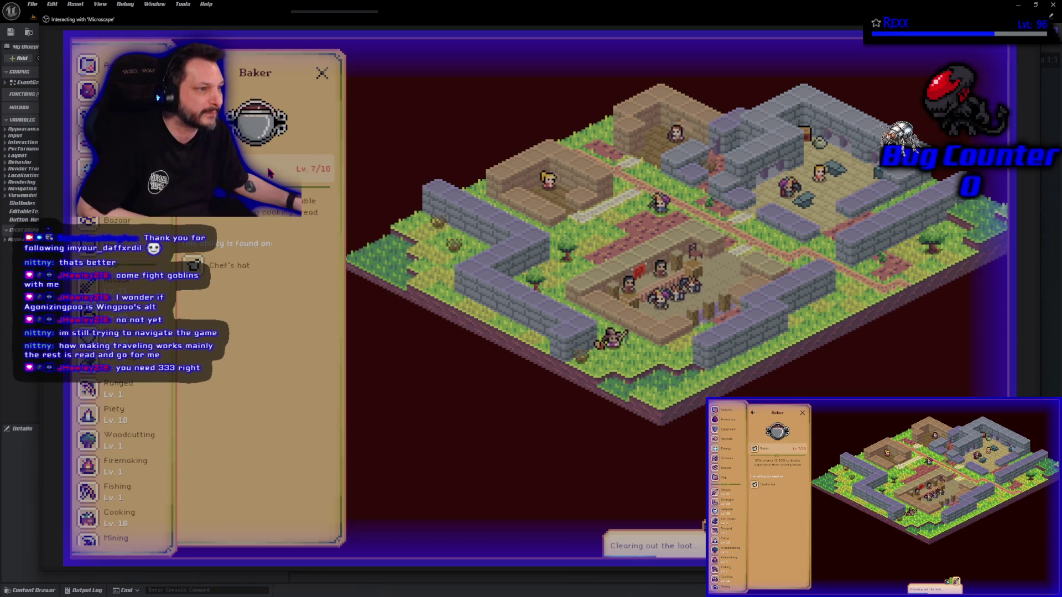
{"action": "left_click", "coordinate": [269, 171]}
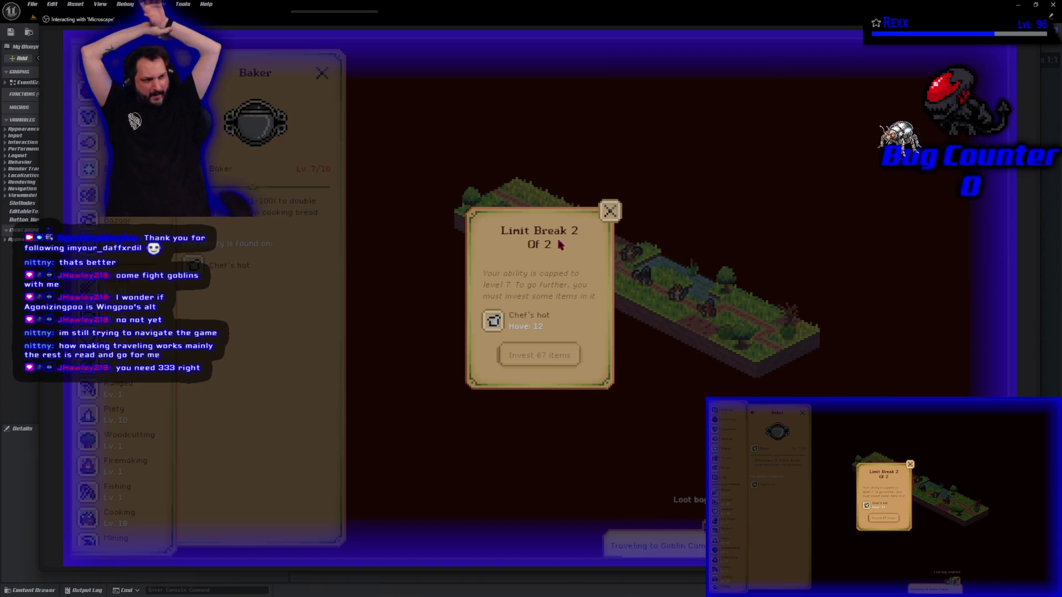
- Dismiss the limit break popup, revisit Chef's hat and Baker, then stop the game preview
{"action": "left_click", "coordinate": [608, 212]}
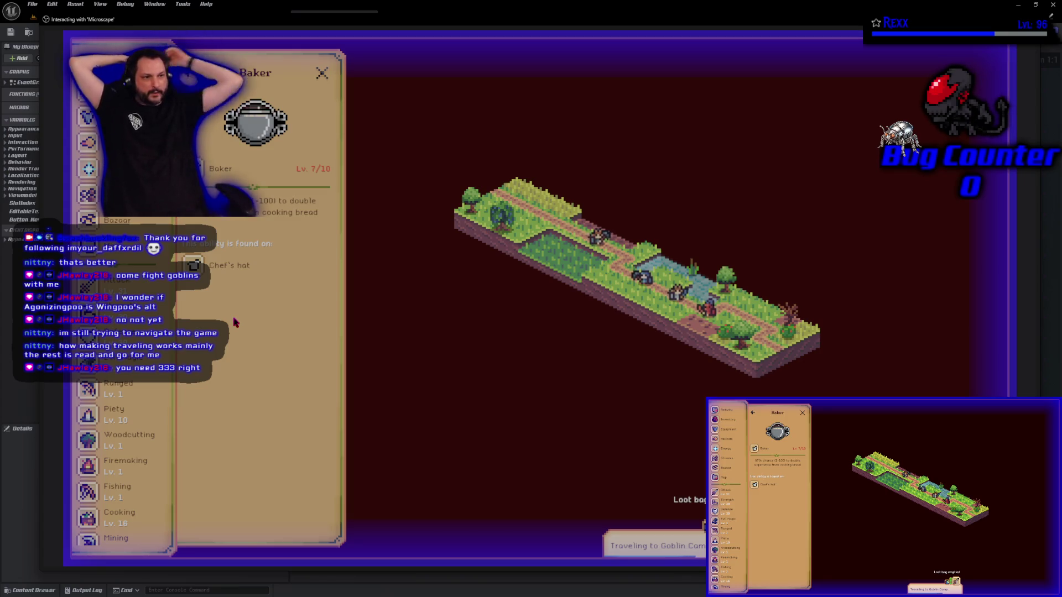
{"action": "left_click", "coordinate": [230, 266]}
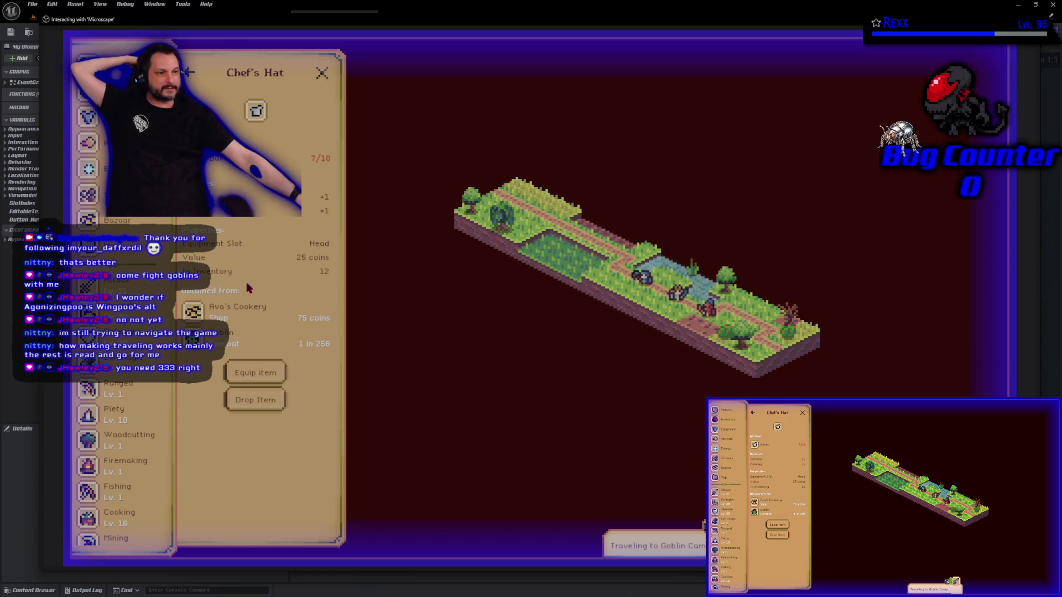
{"action": "left_click", "coordinate": [188, 73]}
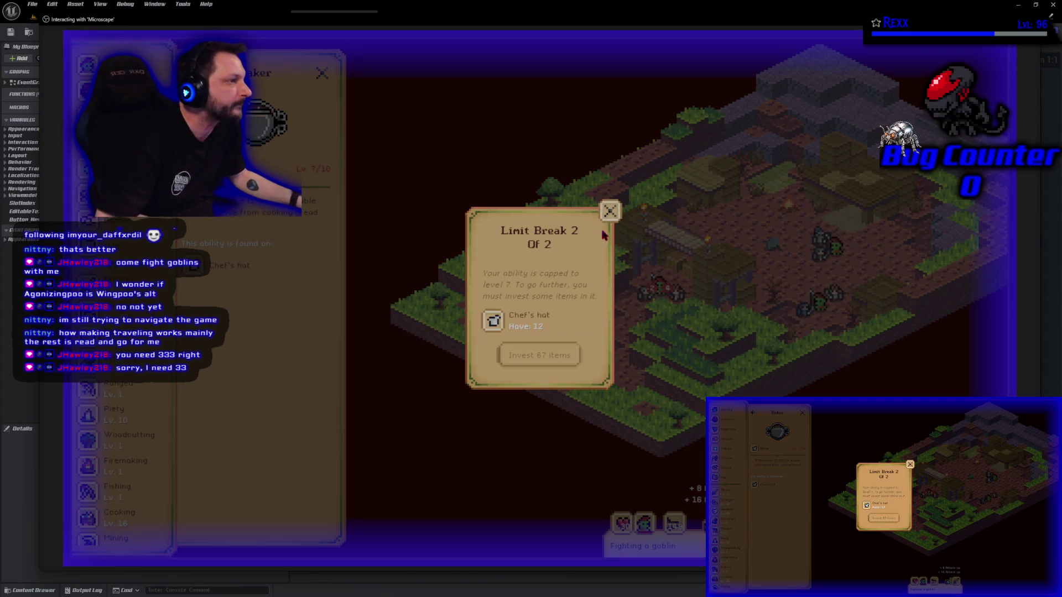
{"action": "left_click", "coordinate": [609, 210]}
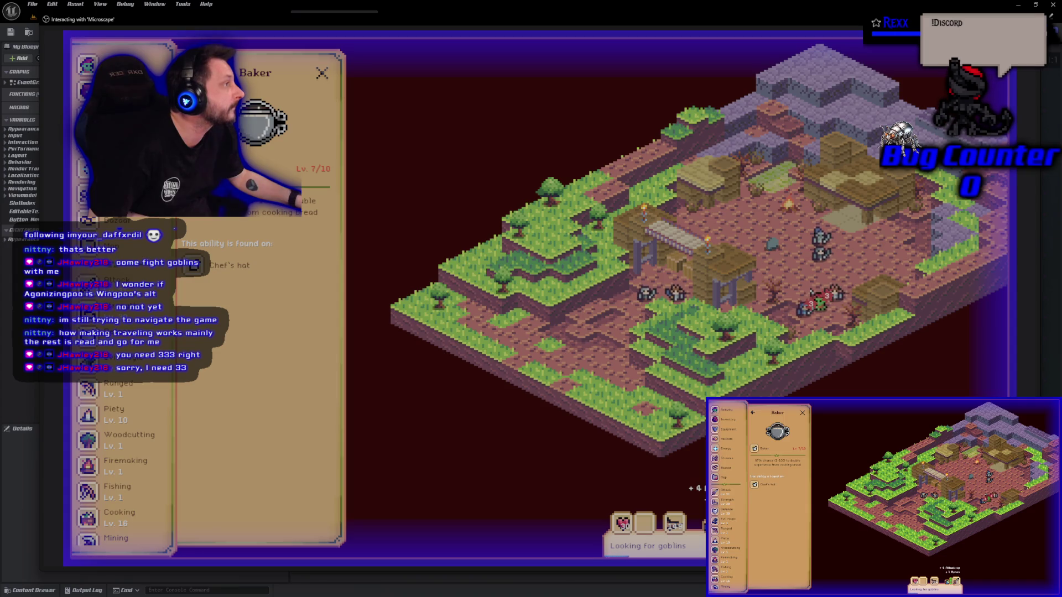
{"action": "key", "text": "Escape"}
{"action": "key", "text": "alt+Tab"}
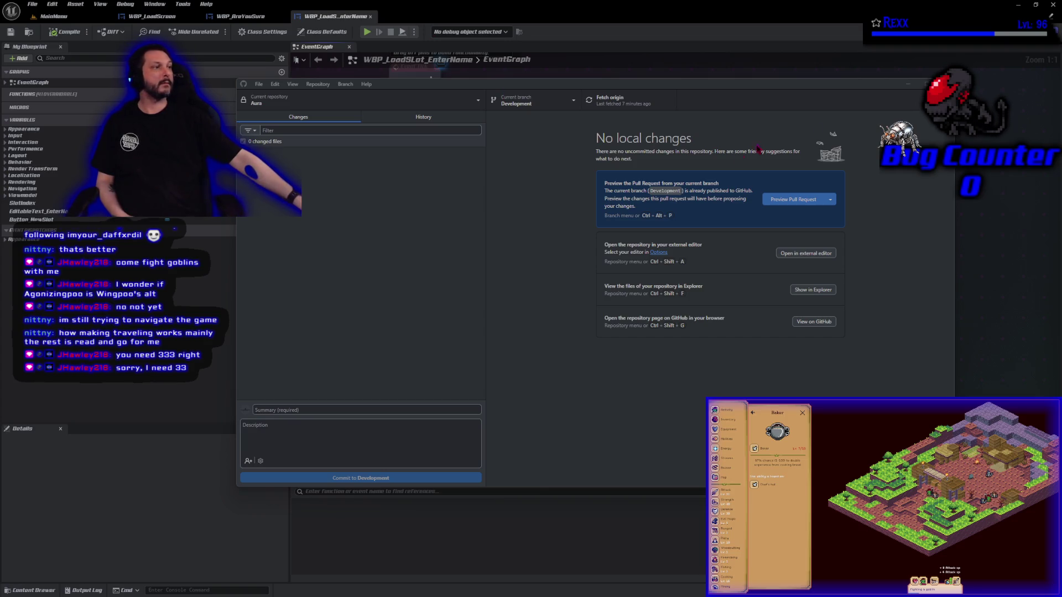
- Close the GitHub Desktop window so Rider's MVVM_LoadScreen.cpp is showing
{"action": "left_click", "coordinate": [1039, 7]}
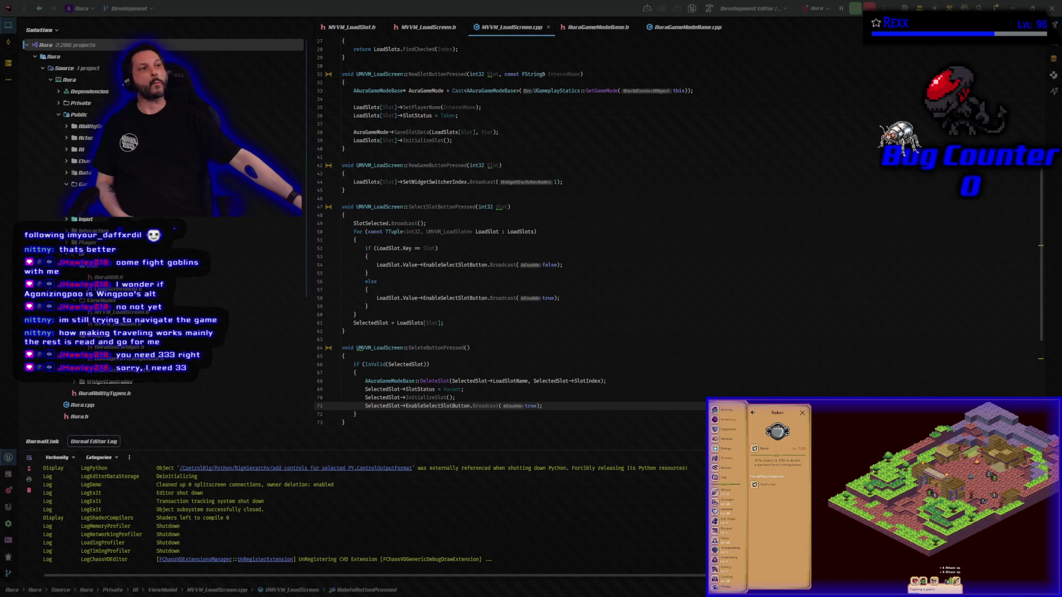
- Open MVVM_LoadSlot.cpp, place its tab beside the header, then return to MVVM_LoadSlot.h
{"action": "left_click", "coordinate": [358, 32]}
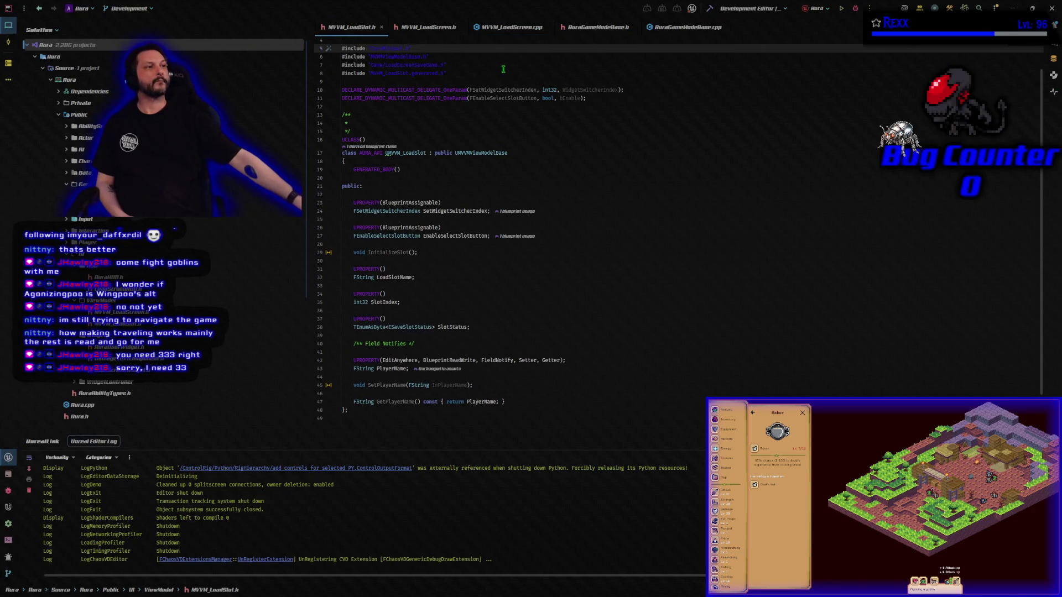
{"action": "left_click", "coordinate": [613, 32]}
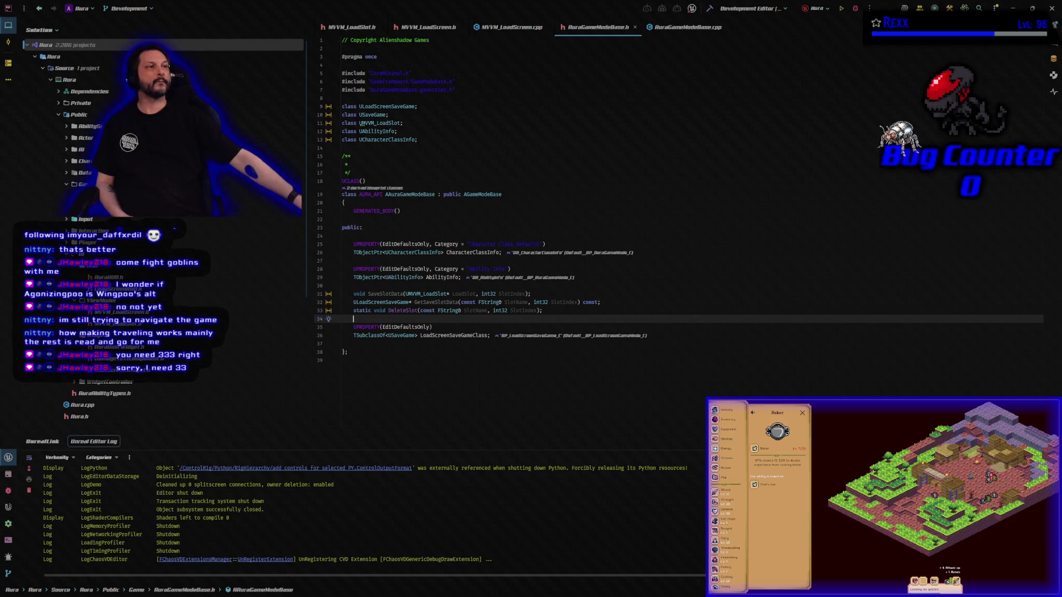
{"action": "left_click", "coordinate": [360, 123], "text": "ctrl"}
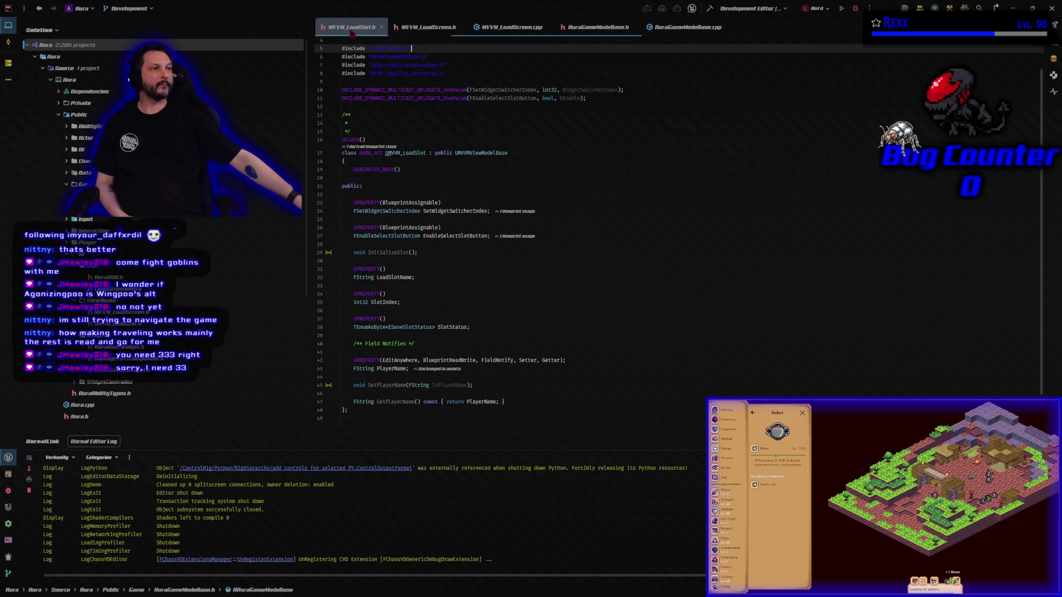
{"action": "key", "text": "ctrl+alt+Home"}
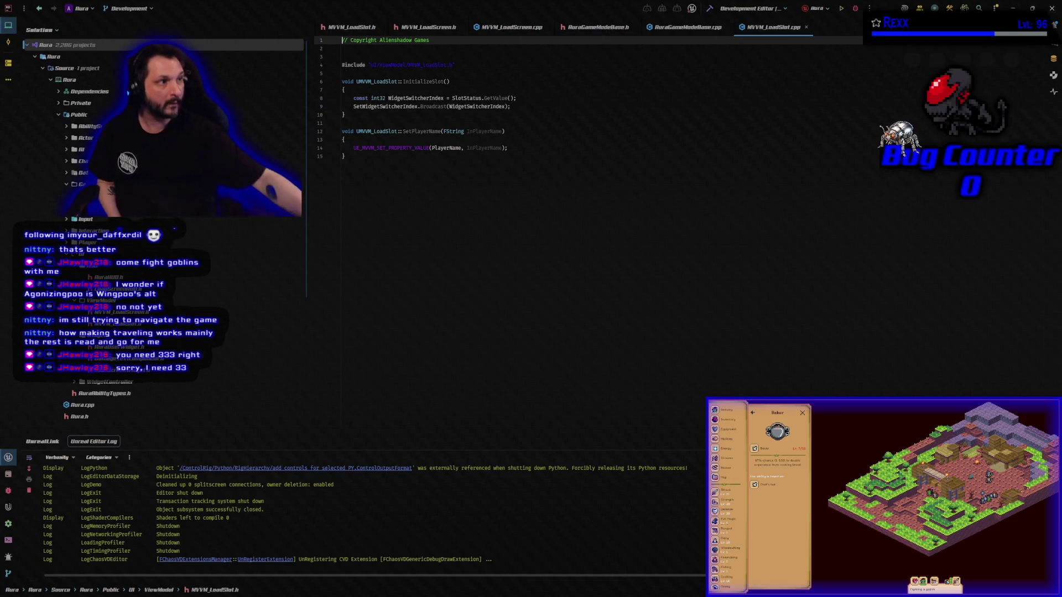
{"action": "left_click_drag", "start_coordinate": [778, 30], "coordinate": [425, 32]}
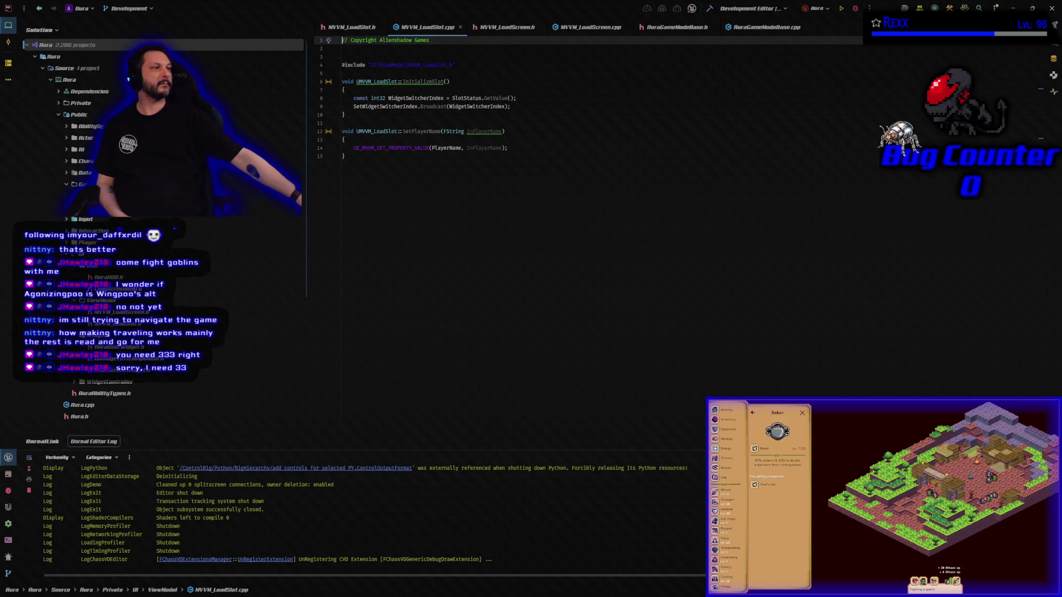
{"action": "key", "text": "alt+o"}
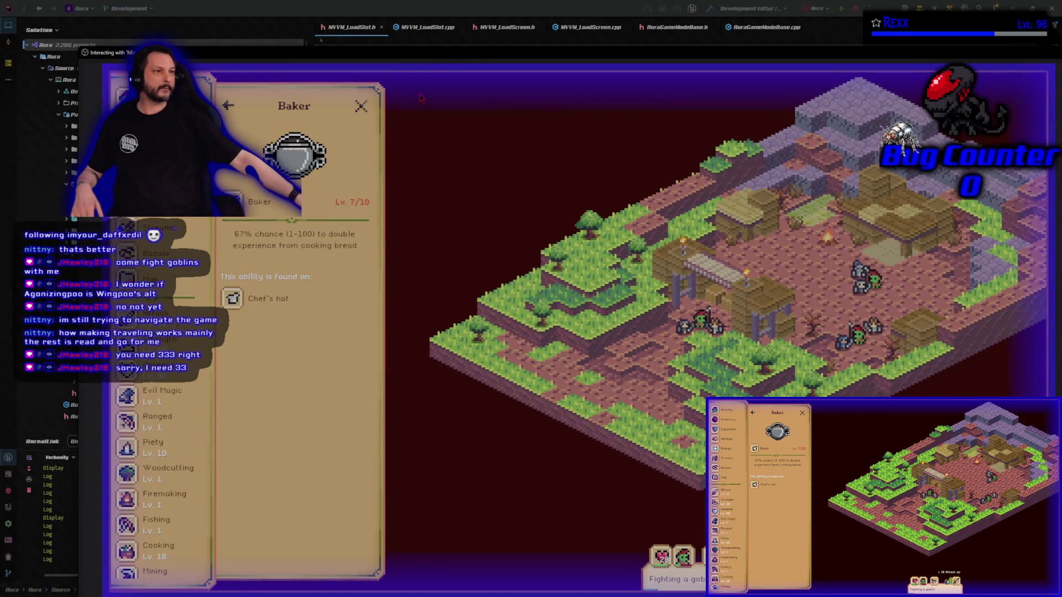
- Switch Microscape from the Baker ability to Attack's Activity & Loot list, then close the game window
{"action": "left_click", "coordinate": [362, 106]}
{"action": "left_click", "coordinate": [672, 579]}
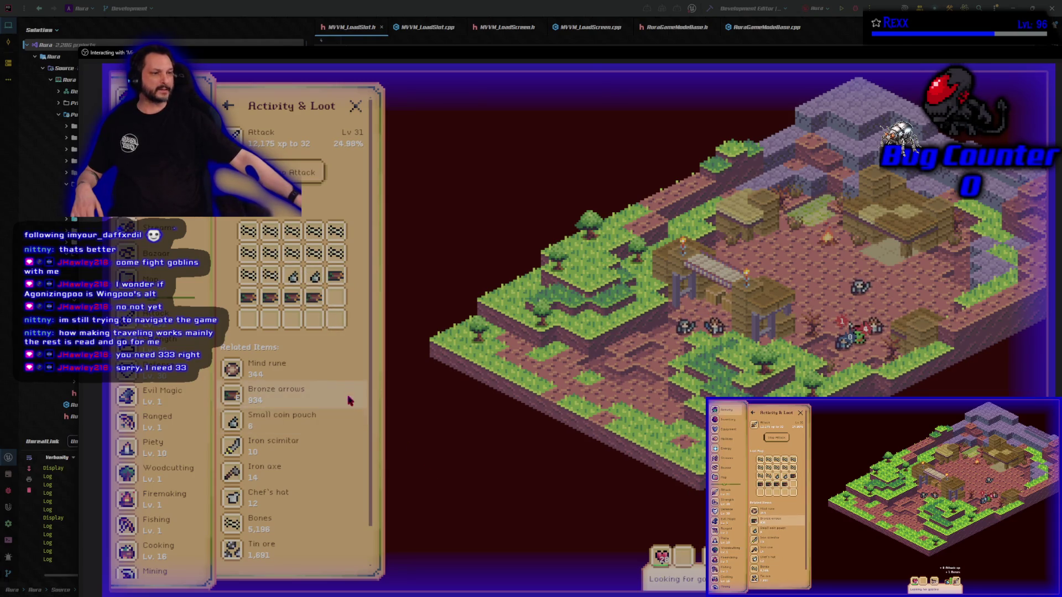
{"action": "scroll", "coordinate": [332, 372], "scroll_direction": "down", "scroll_amount": 1}
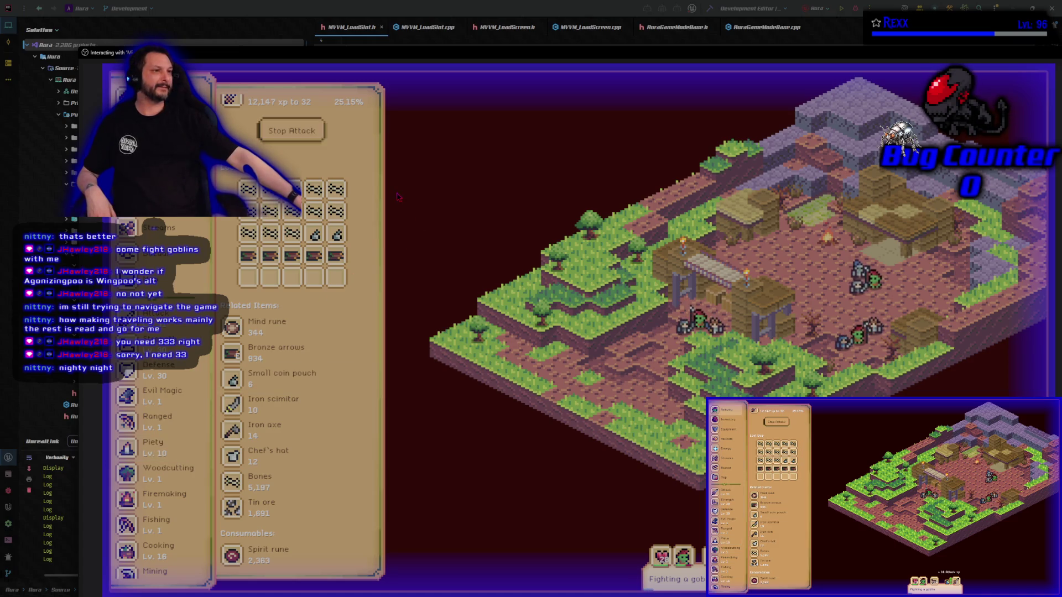
{"action": "scroll", "coordinate": [318, 365], "scroll_direction": "up", "scroll_amount": 2}
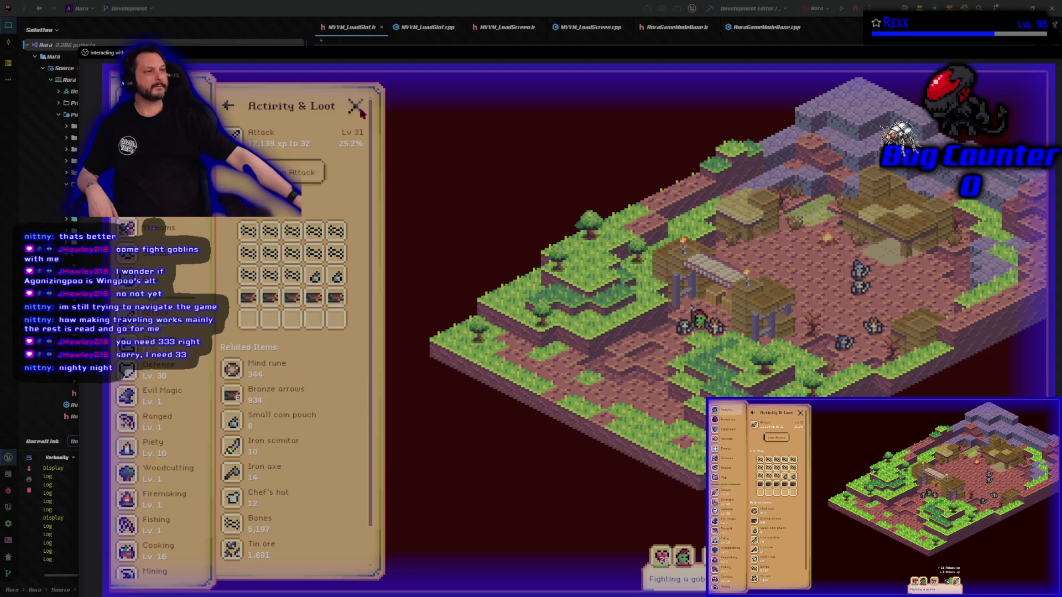
{"action": "left_click", "coordinate": [1017, 66]}
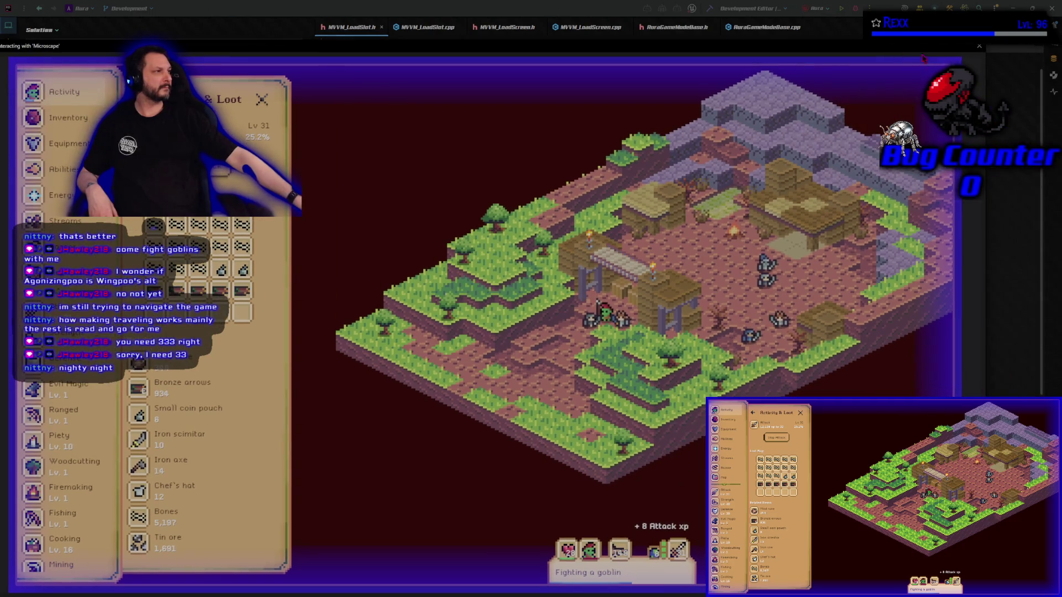
{"action": "left_click", "coordinate": [983, 52]}
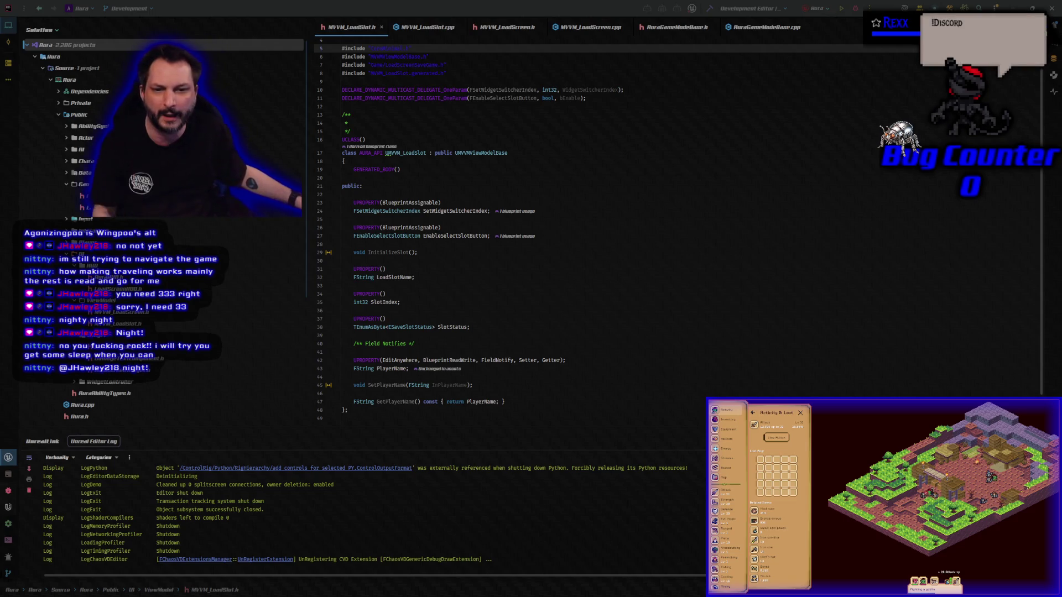
- Open Calculator beside the code and enter 428
{"action": "key", "text": "XF86Calculator"}
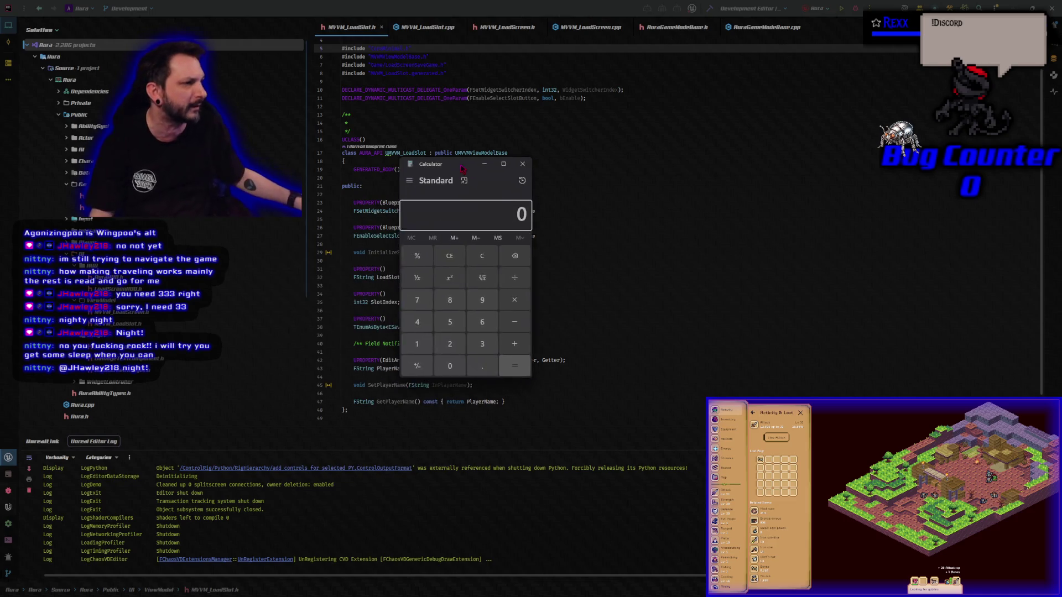
{"action": "left_click_drag", "start_coordinate": [462, 168], "coordinate": [503, 198]}
{"action": "left_click", "coordinate": [466, 354]}
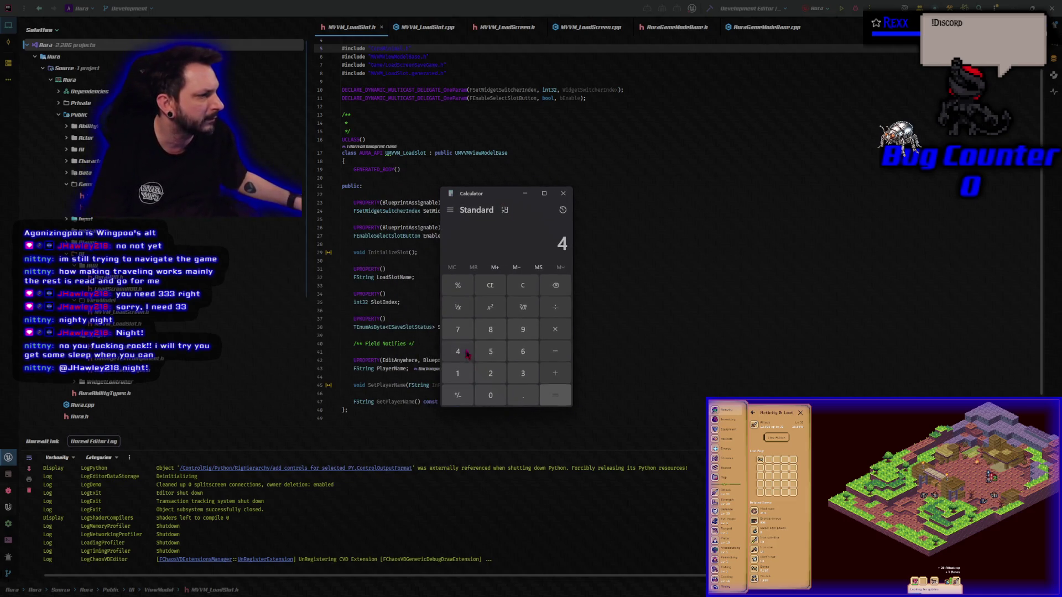
{"action": "left_click", "coordinate": [490, 376]}
{"action": "left_click", "coordinate": [490, 330]}
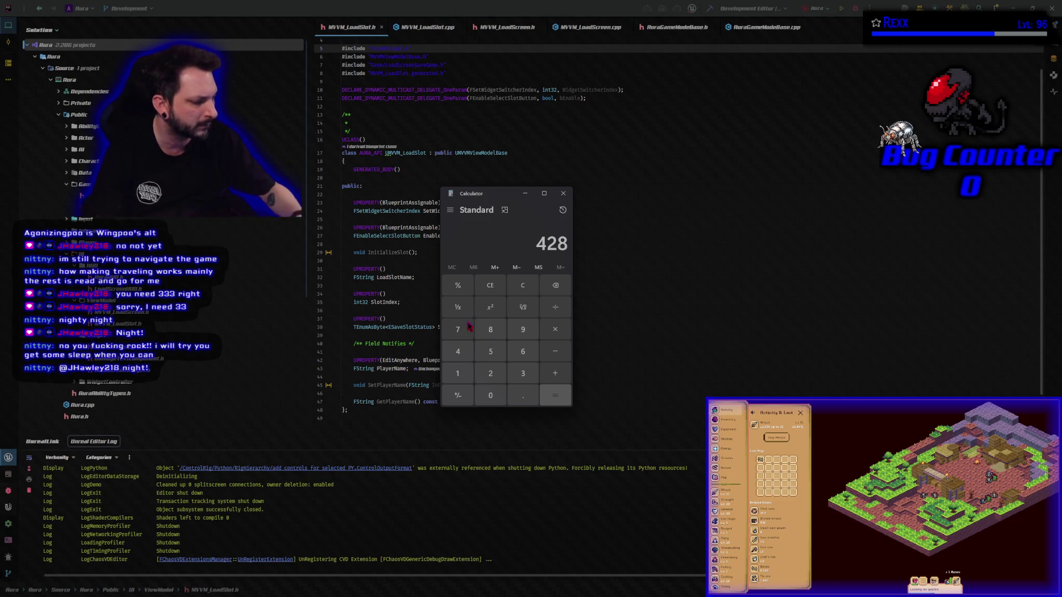
- Subtract 391 to get 37, then close Calculator
{"action": "key", "text": "minus"}
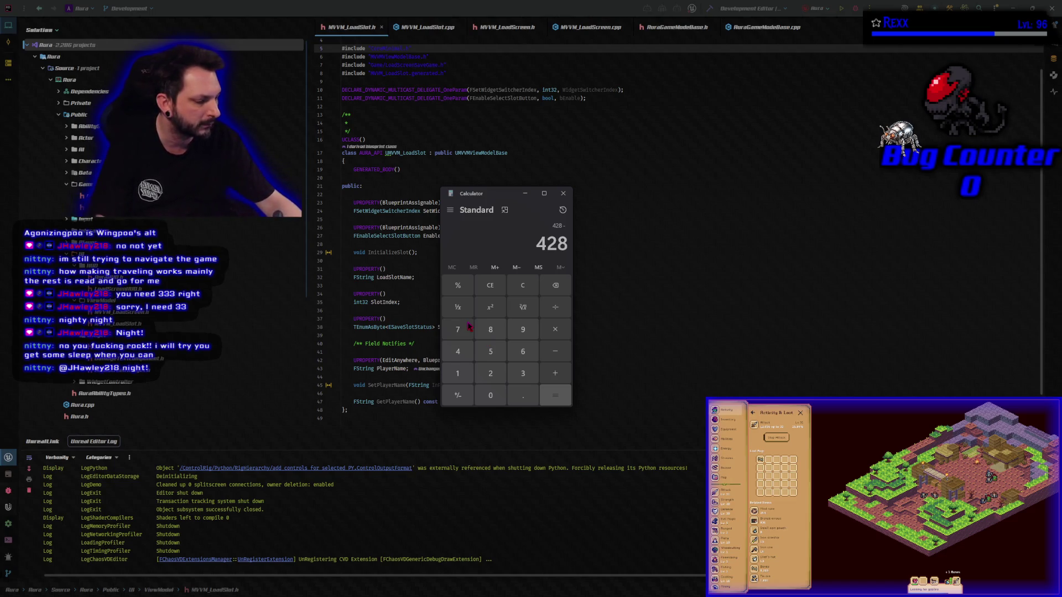
{"action": "type", "text": "9"}
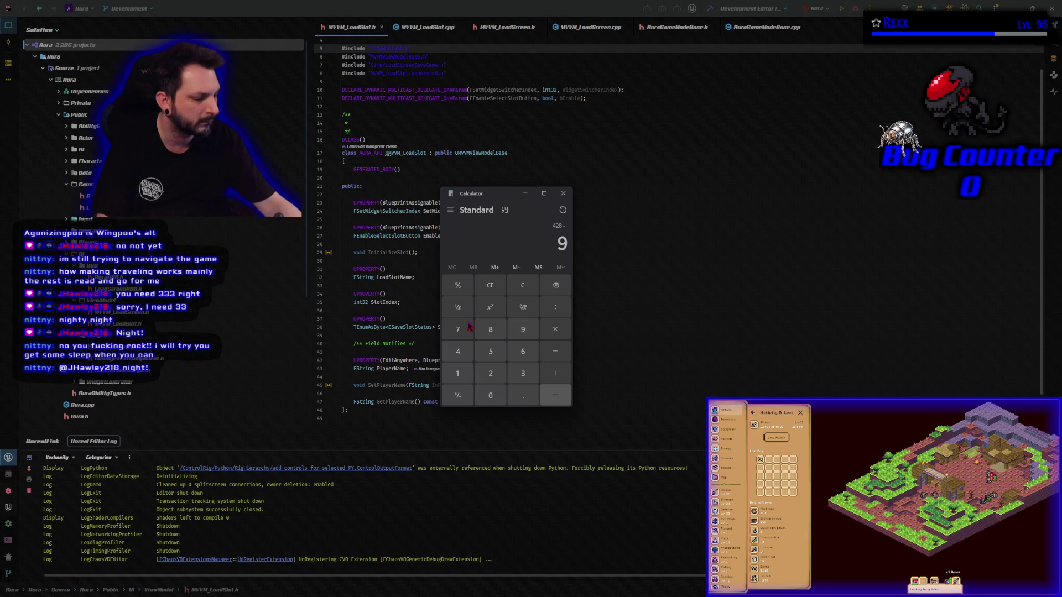
{"action": "key", "text": "BackSpace"}
{"action": "type", "text": "3"}
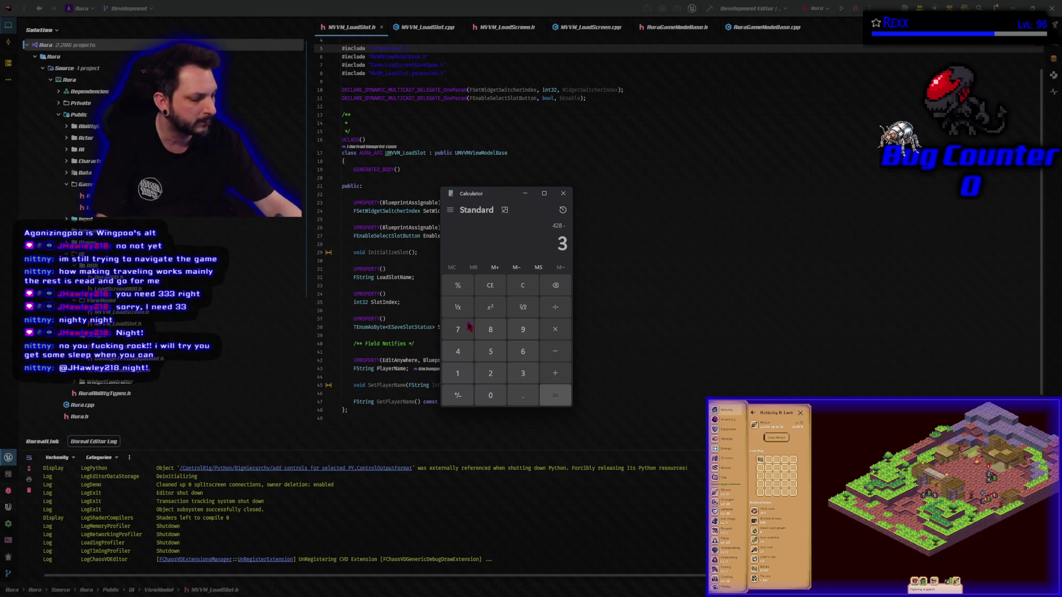
{"action": "type", "text": "9"}
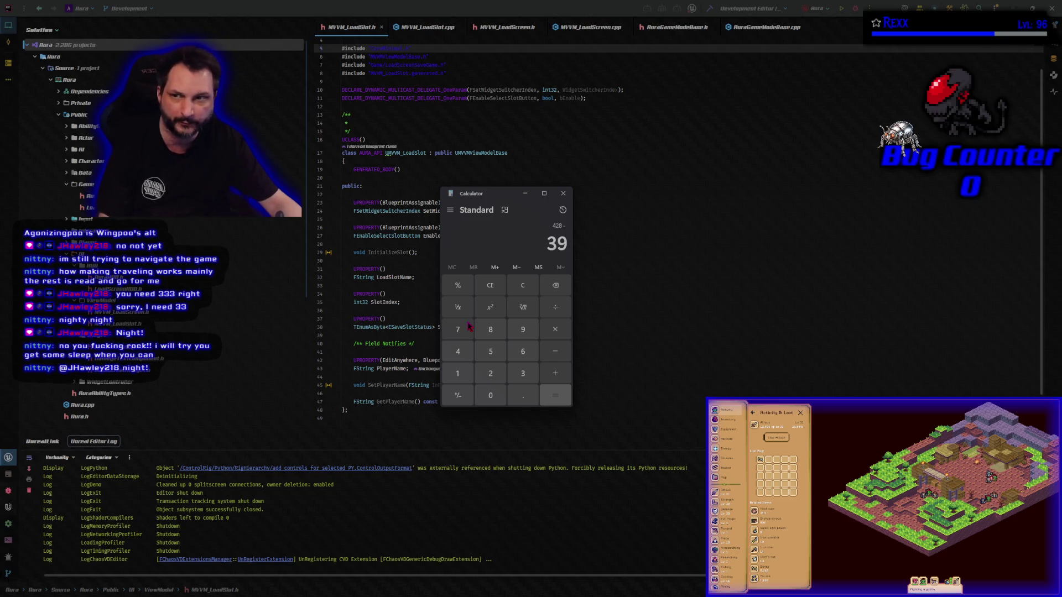
{"action": "type", "text": "1"}
{"action": "key", "text": "Return"}
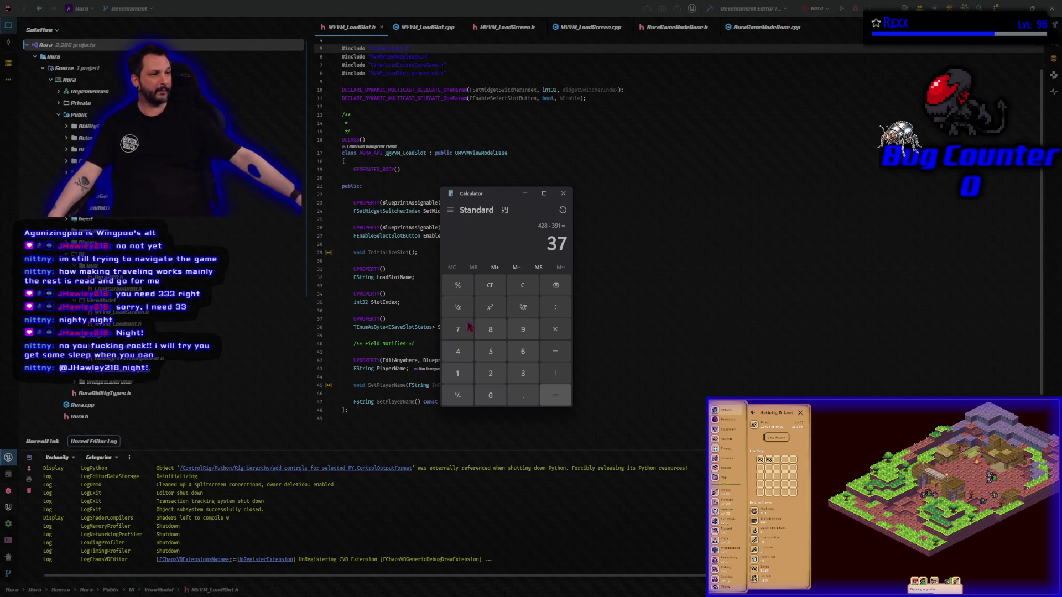
{"action": "left_click", "coordinate": [562, 193]}
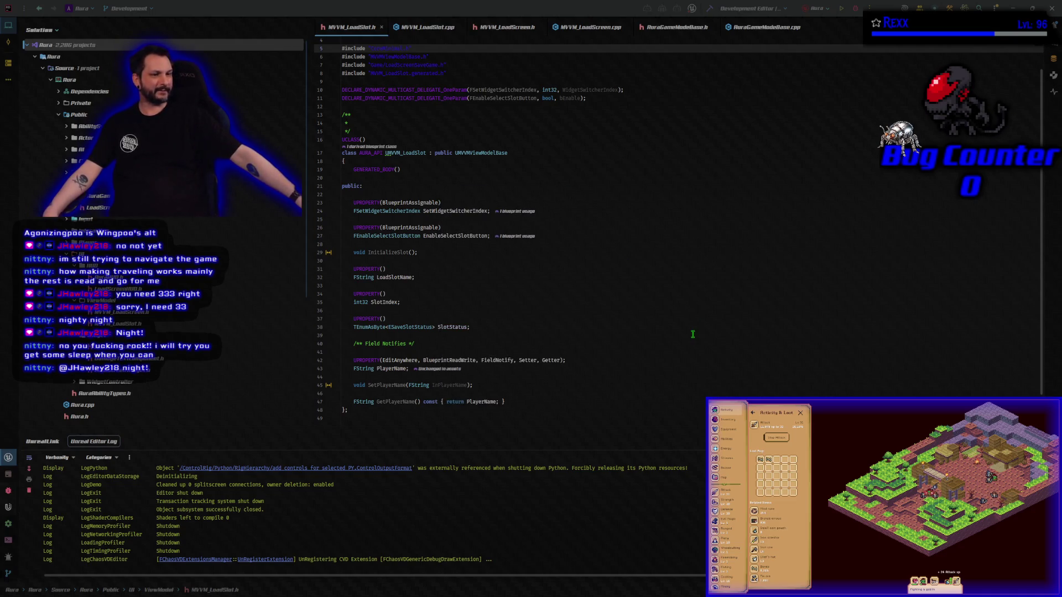
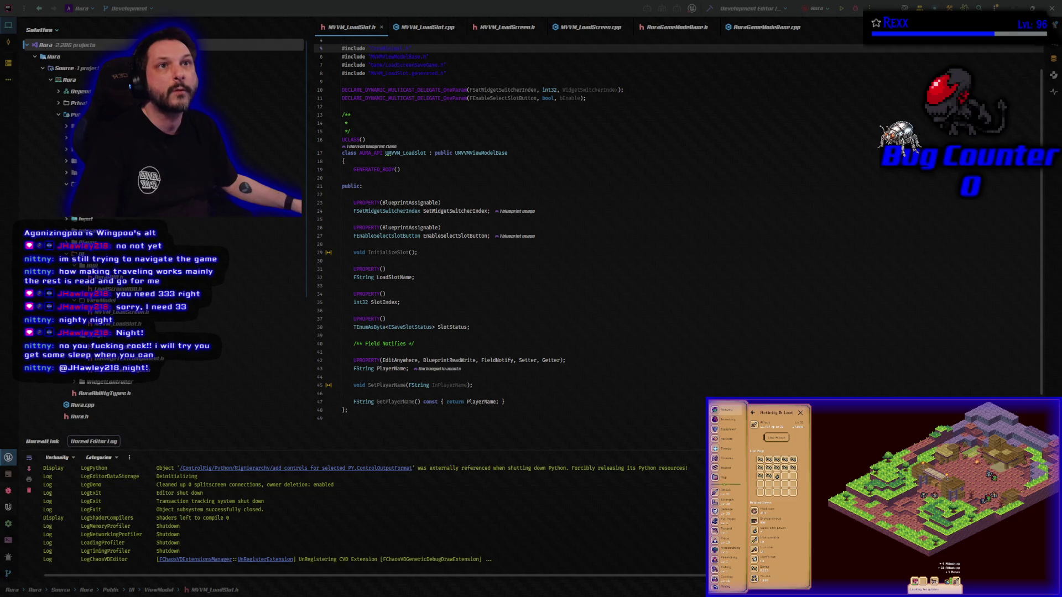
- Delete the FieldNotify UPROPERTY and FString PlayerName lines from MVVM_LoadSlot.h, keeping SetPlayerName and GetPlayerName
{"action": "left_click", "coordinate": [426, 253]}
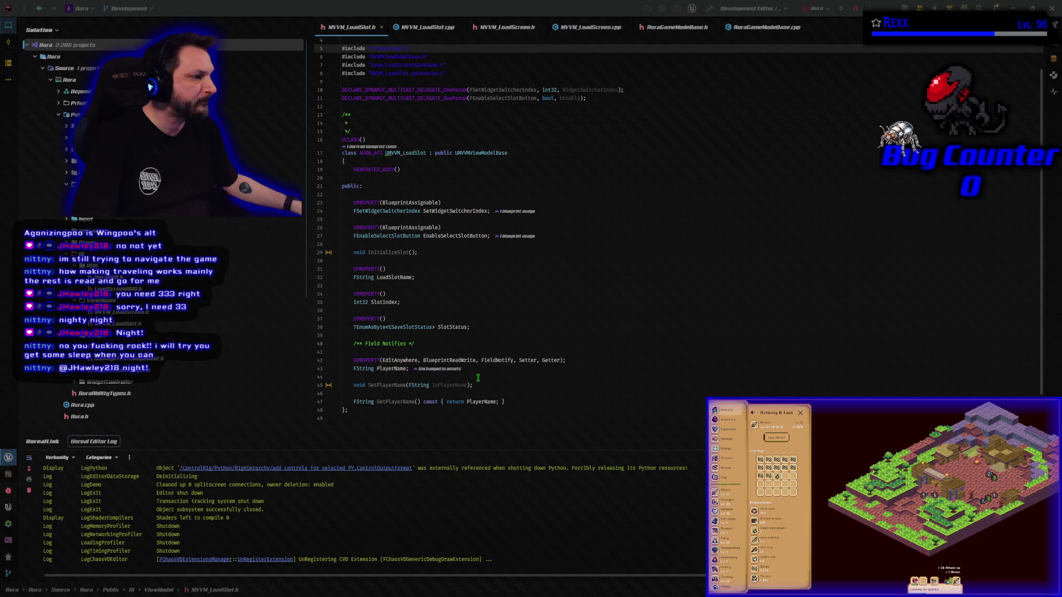
{"action": "left_click_drag", "start_coordinate": [486, 372], "coordinate": [354, 360]}
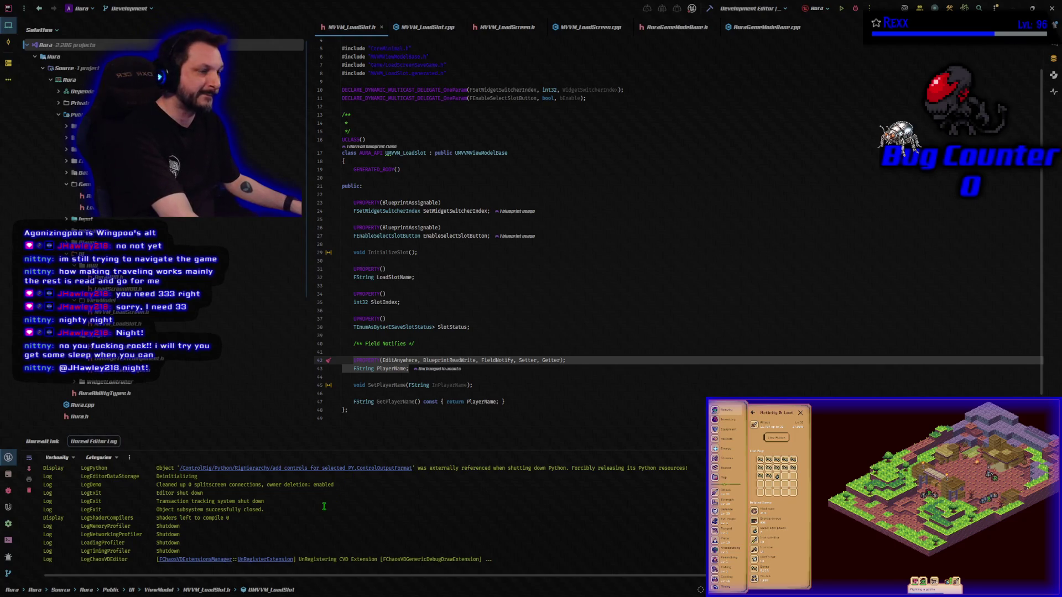
{"action": "key", "text": "Delete"}
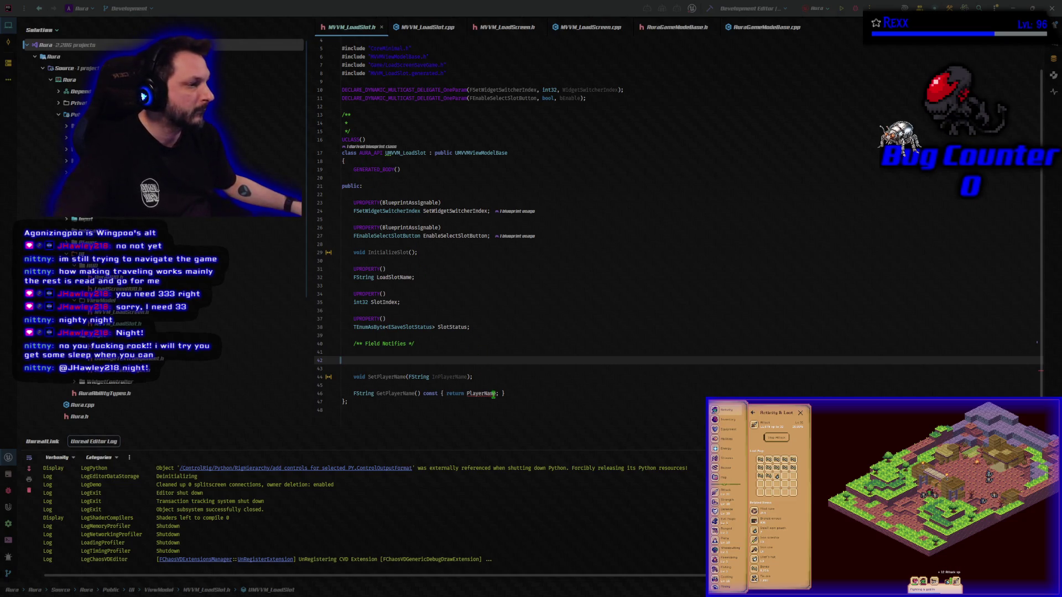
{"action": "left_click", "coordinate": [489, 375]}
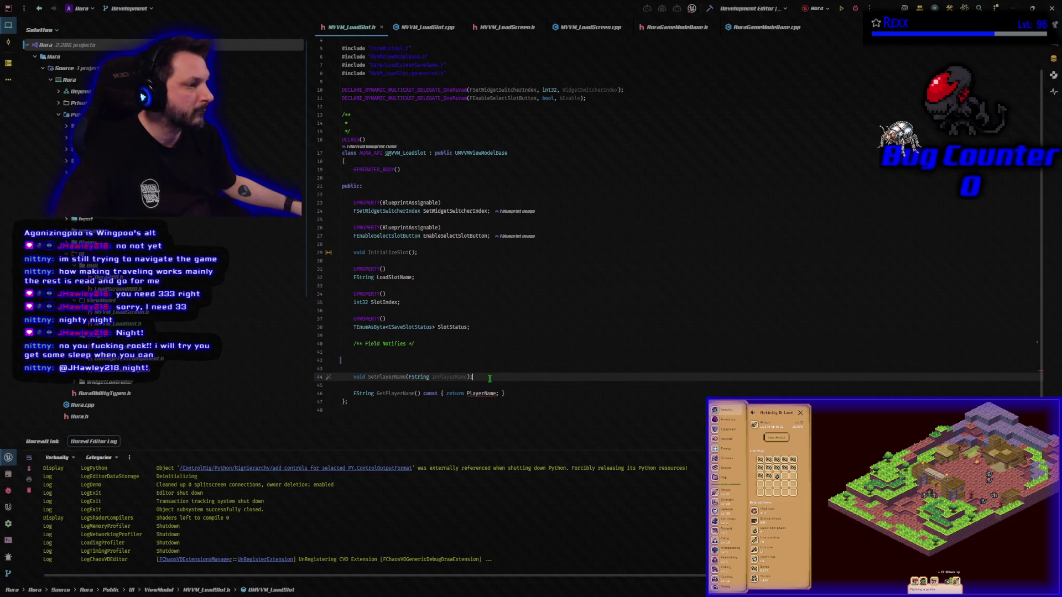
- Declare SetMapName and GetMapName plus private FieldNotify PlayerName and MapName properties, then go to AuraGameModeBase.h
{"action": "key", "text": "Return"}
{"action": "key", "text": "Tab"}
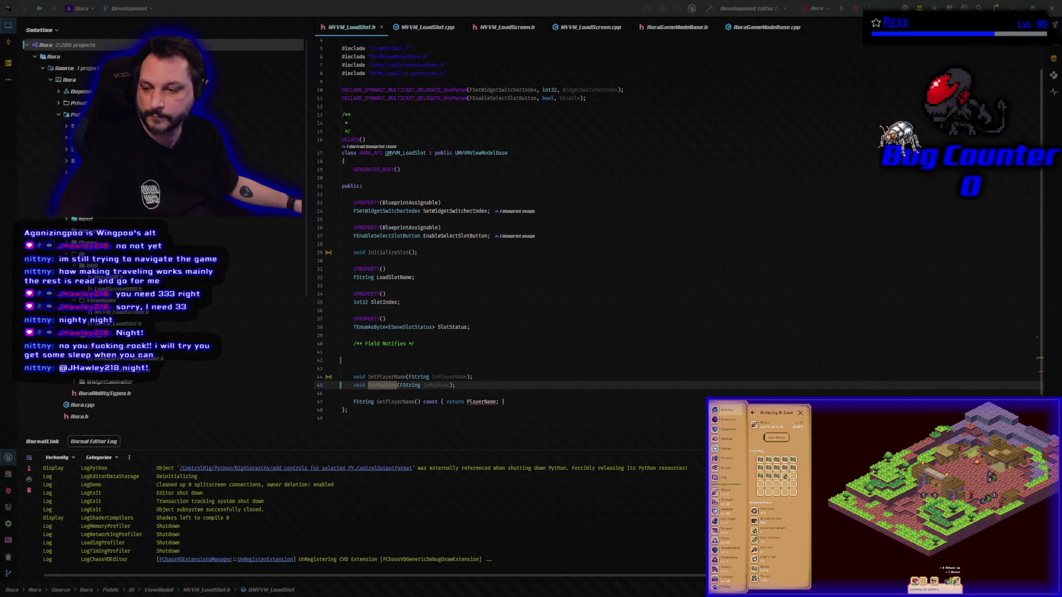
{"action": "left_click", "coordinate": [529, 406]}
{"action": "key", "text": "Return"}
{"action": "key", "text": "ctrl+v"}
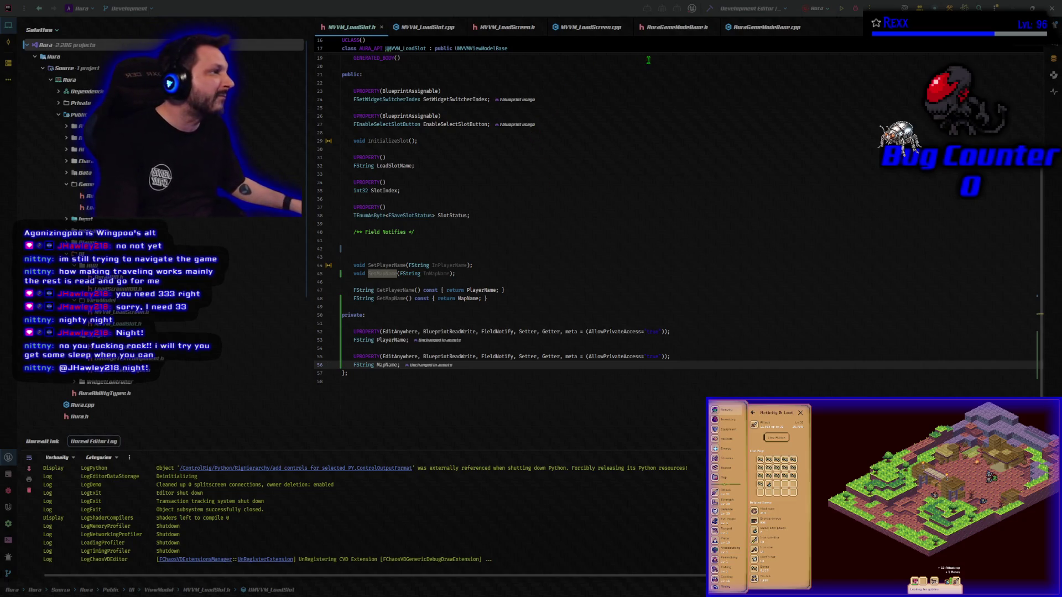
{"action": "left_click", "coordinate": [676, 27]}
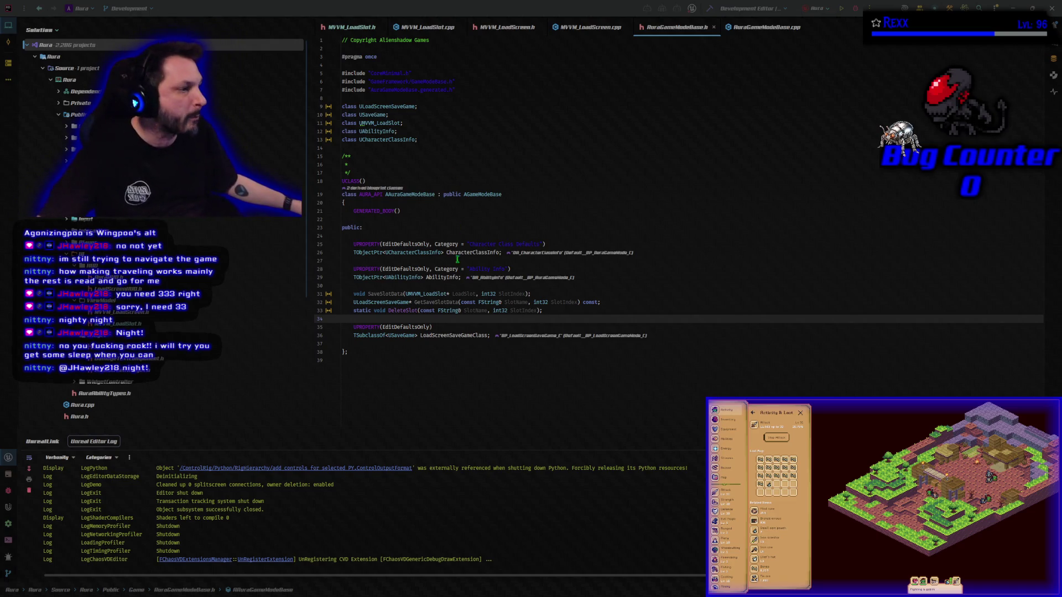
{"action": "left_click", "coordinate": [458, 348]}
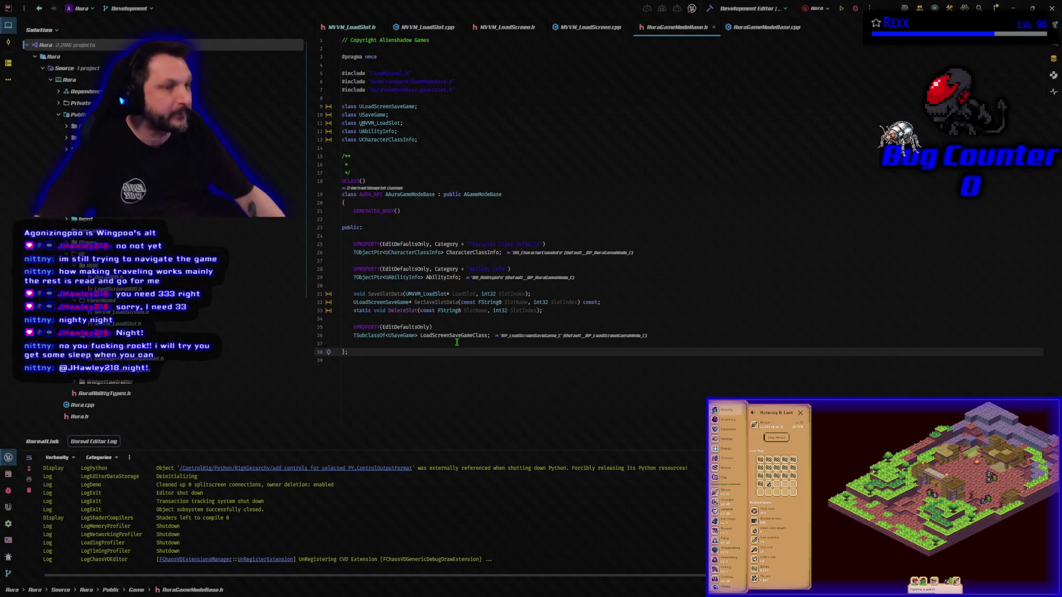
- Paste DefaultMapName, DefaultMap and Maps UPROPERTYs and a protected BeginPlay override before the closing brace
{"action": "key", "text": "Return"}
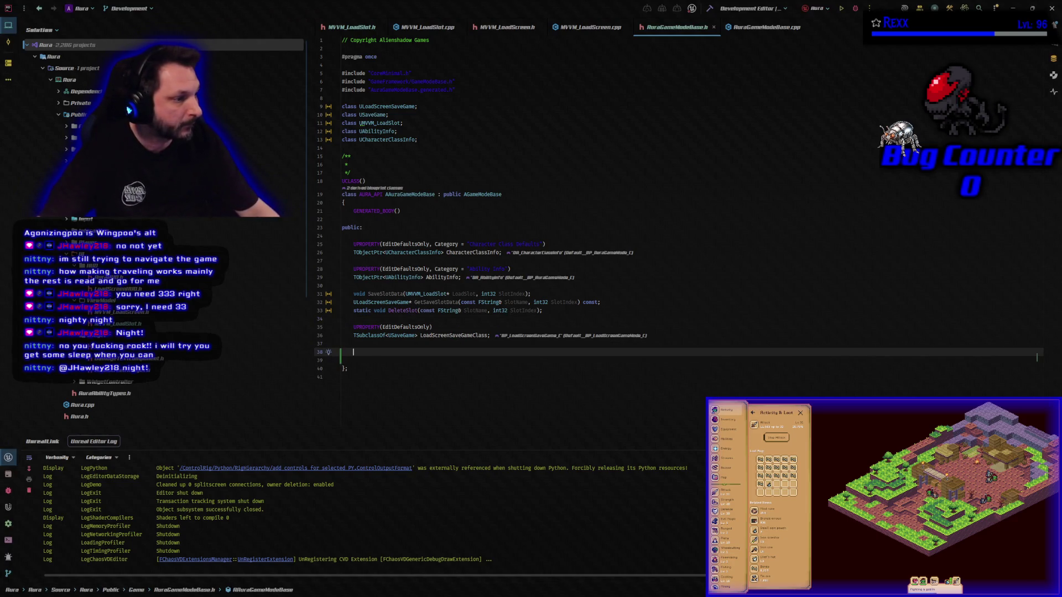
{"action": "type", "text": "UPROPERTY(EditDefaultsOnly) \tFString DefaultMapName;  \tUPROPERTY(EditDefaultsOnly) \tTSoftObjectPtr<UWorld> DefaultMap;  \tUPROPERTY(EditDefaultsOnly) \tTMap<FString, TSoftObjectPtr<UWorld>> Maps;  protected: \tvirtual void BeginPlay() override;"}
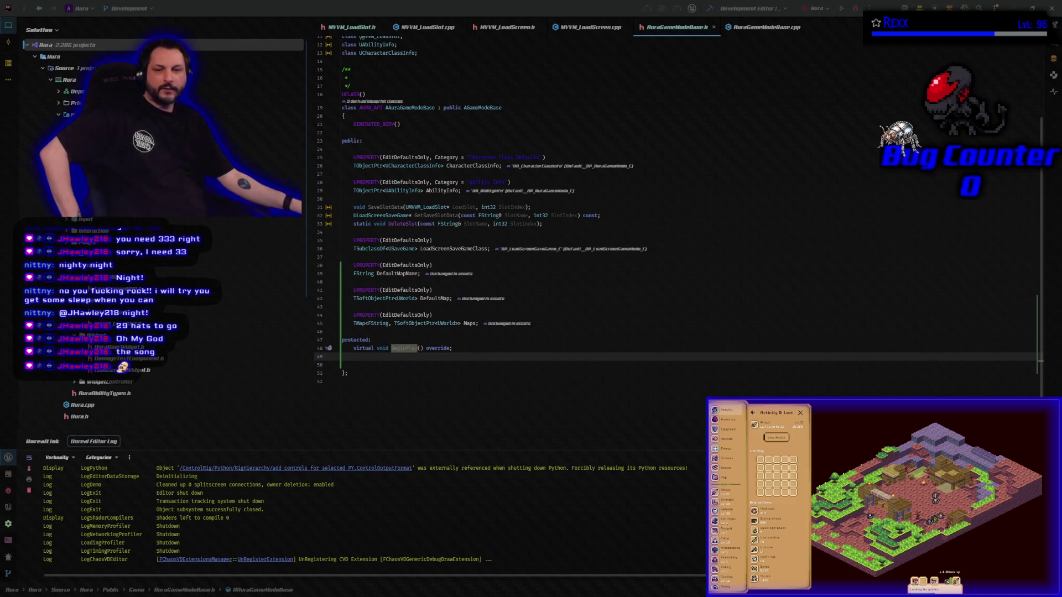
{"action": "key", "text": "alt+Tab"}
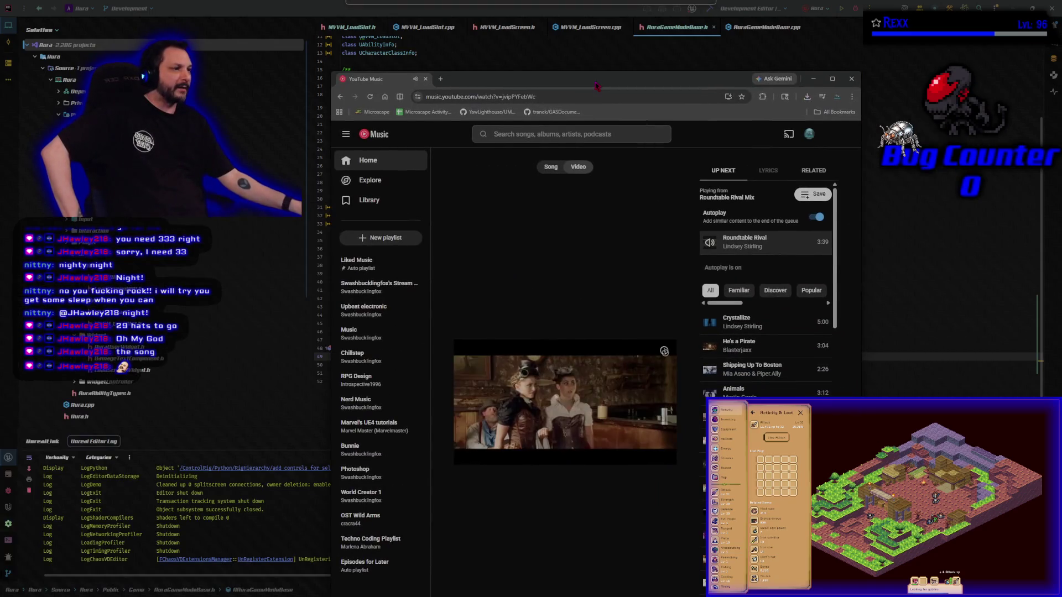
{"action": "double_click", "coordinate": [599, 94]}
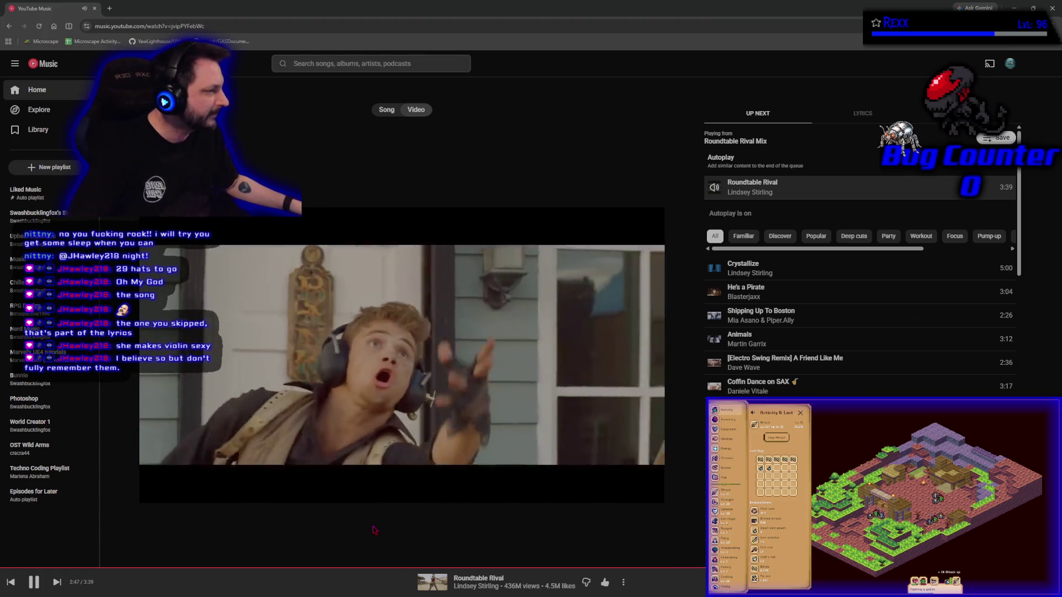
{"action": "scroll", "coordinate": [860, 260], "scroll_direction": "down", "scroll_amount": 4}
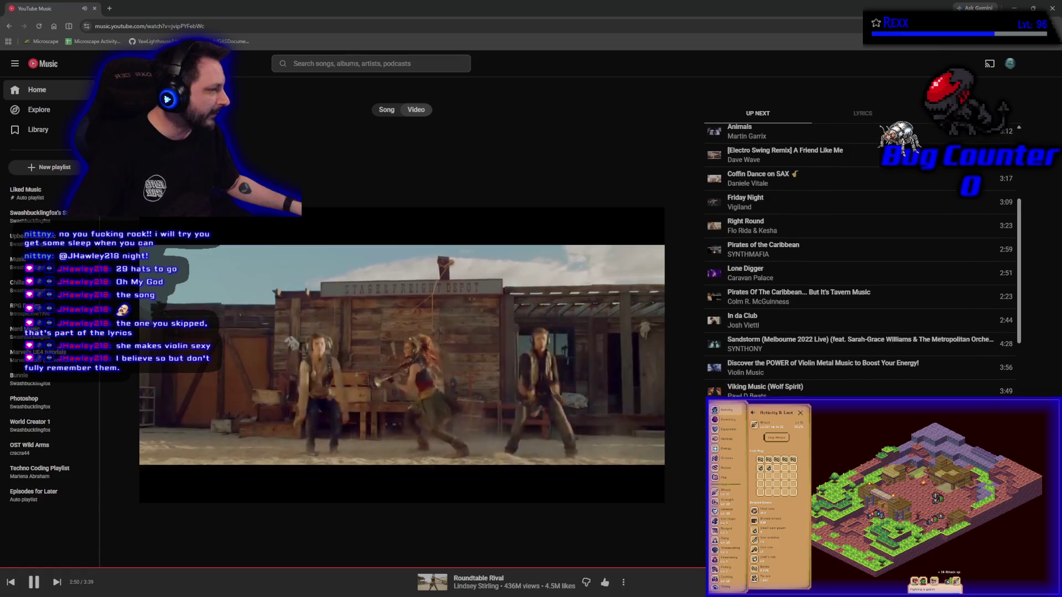
{"action": "scroll", "coordinate": [859, 260], "scroll_direction": "down", "scroll_amount": 3}
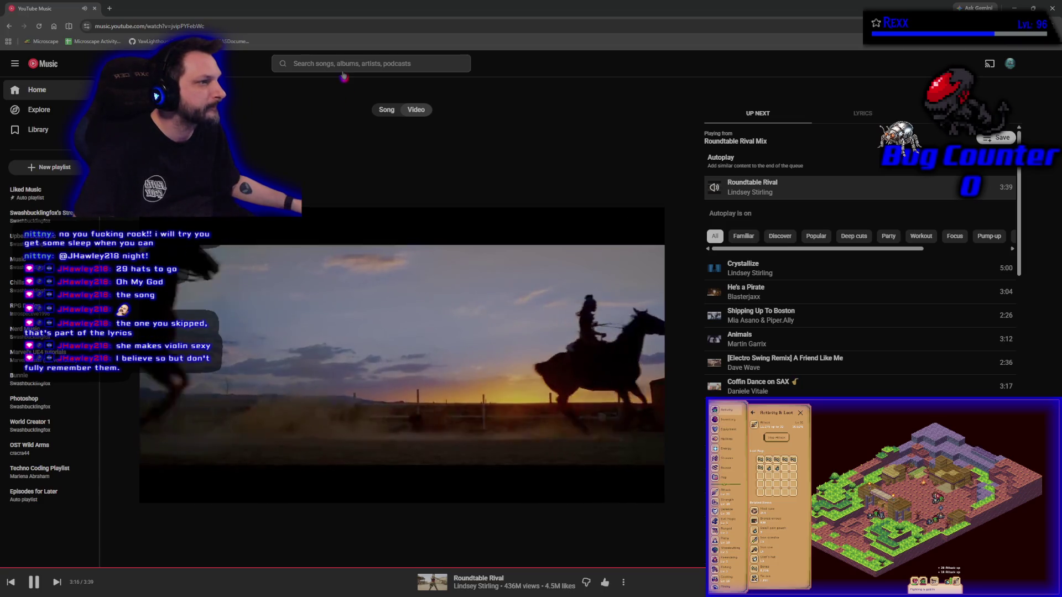
- Search YouTube Music for 'lindsey stirling', then refine it to 'lindsey stirling song of storms'
{"action": "left_click", "coordinate": [334, 67]}
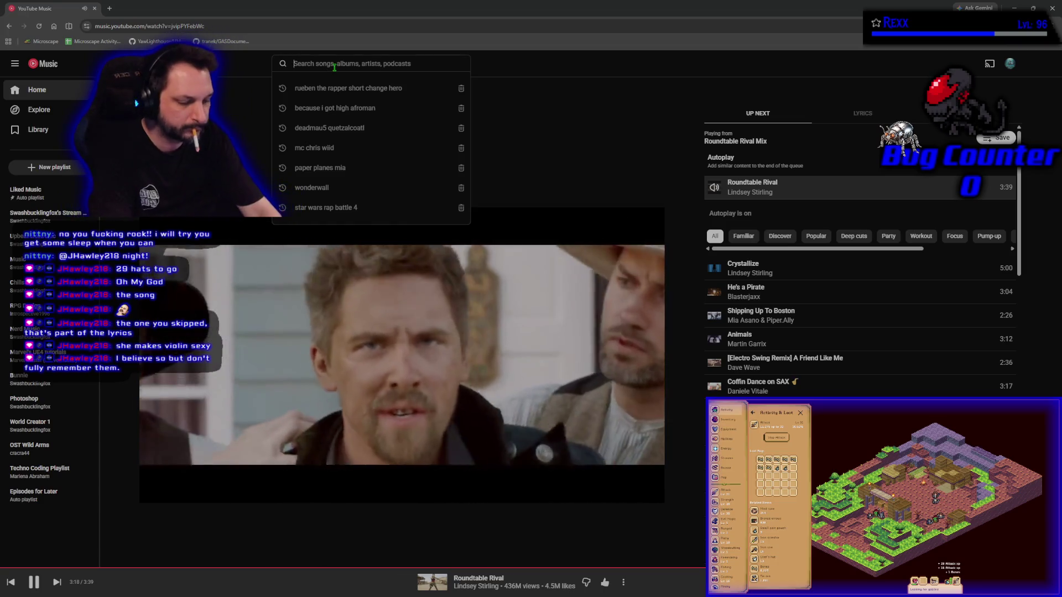
{"action": "type", "text": "lind"}
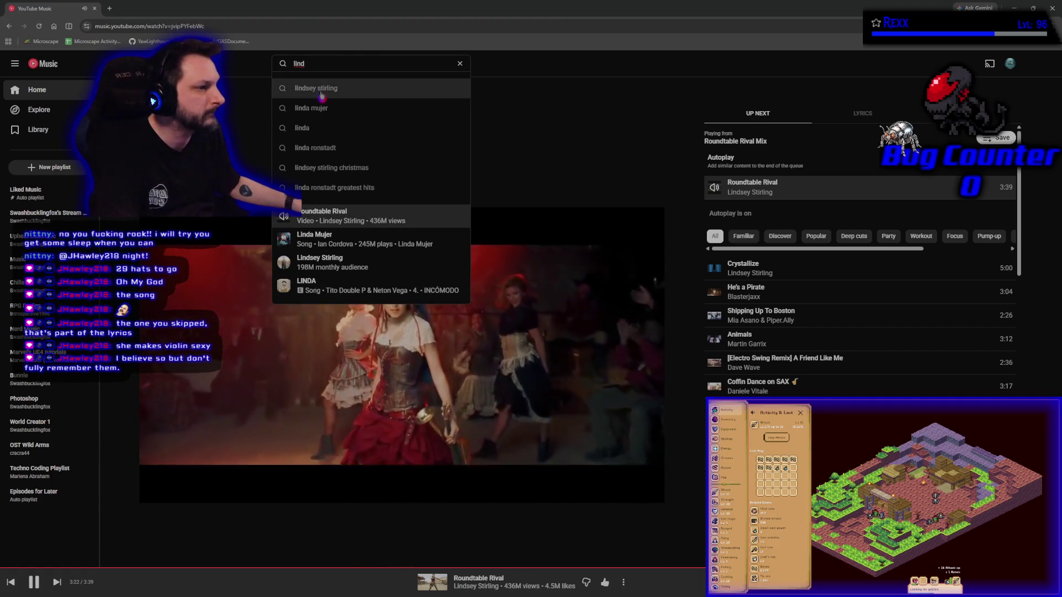
{"action": "left_click", "coordinate": [321, 89]}
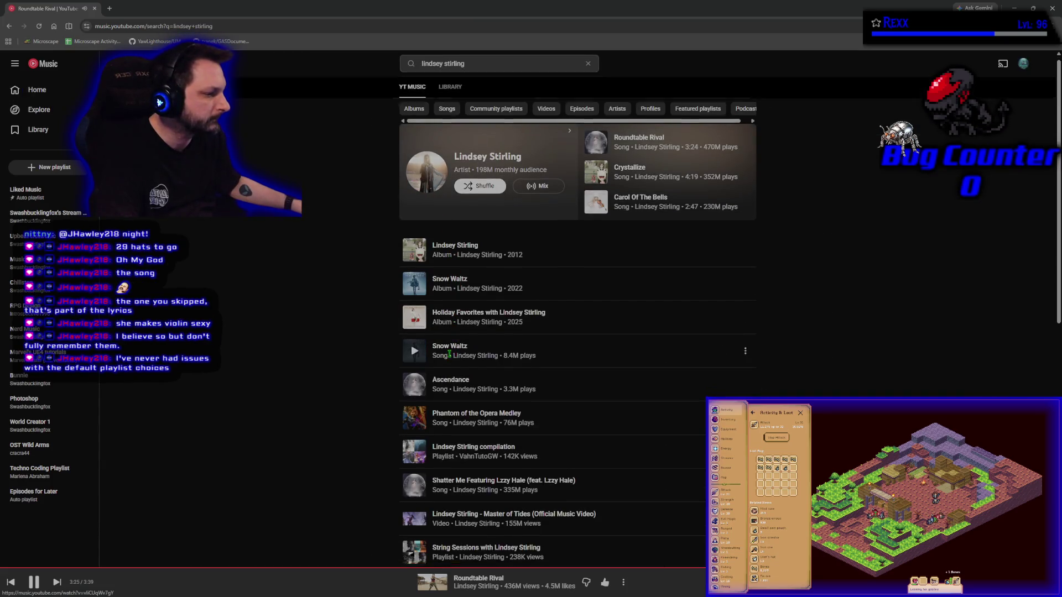
{"action": "scroll", "coordinate": [450, 358], "scroll_direction": "down", "scroll_amount": 6}
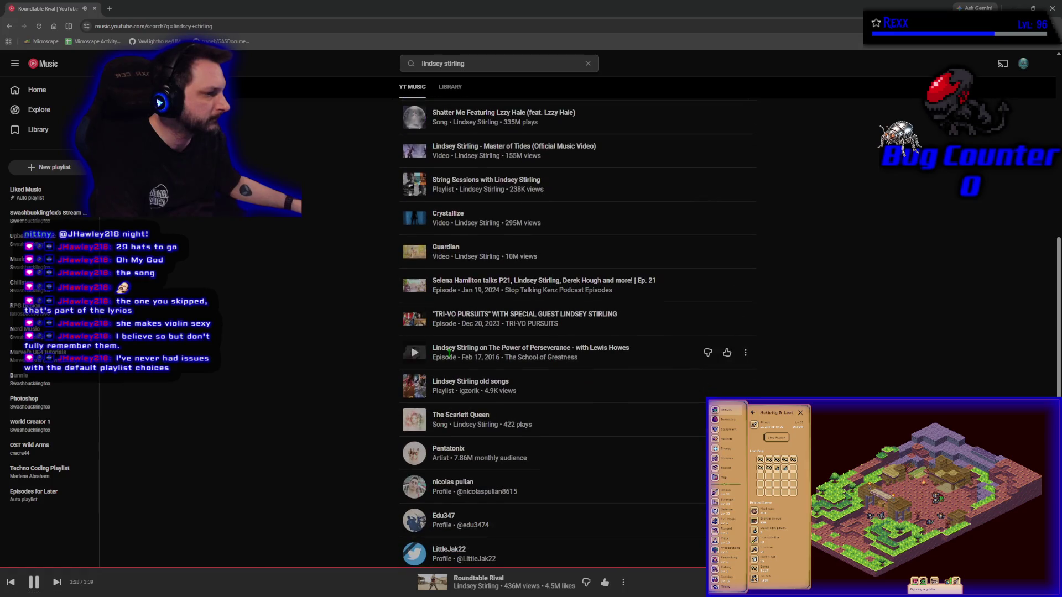
{"action": "left_click", "coordinate": [476, 63]}
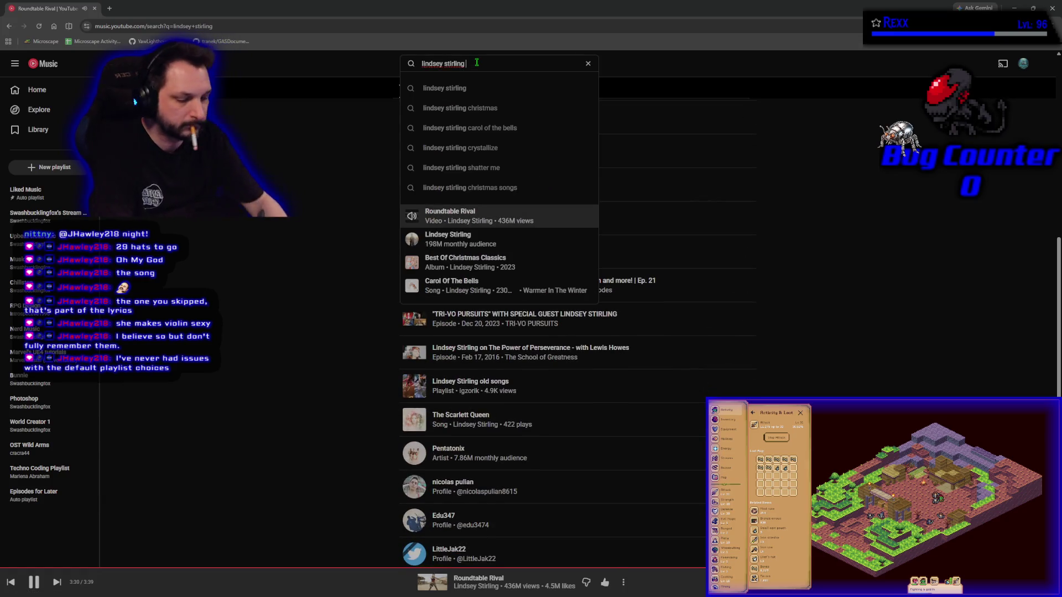
{"action": "type", "text": "song of st"}
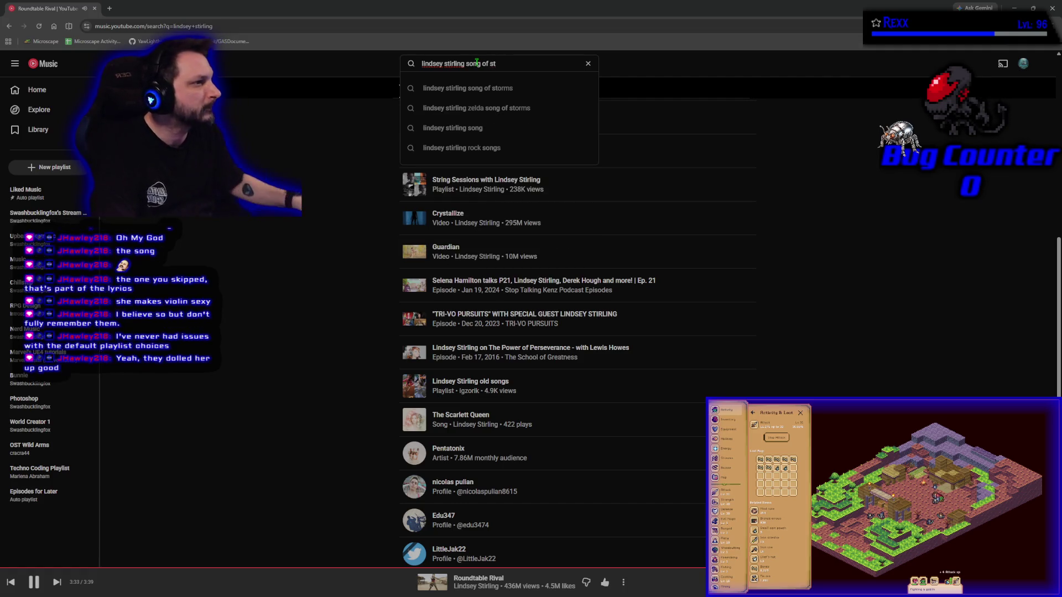
{"action": "left_click", "coordinate": [493, 88]}
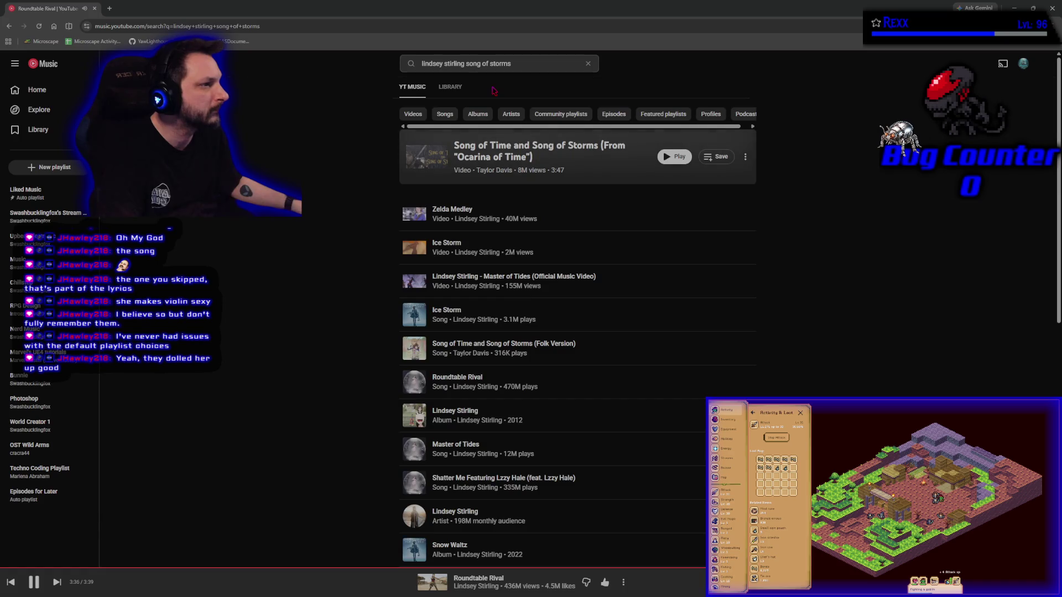
{"action": "key", "text": "alt+Tab"}
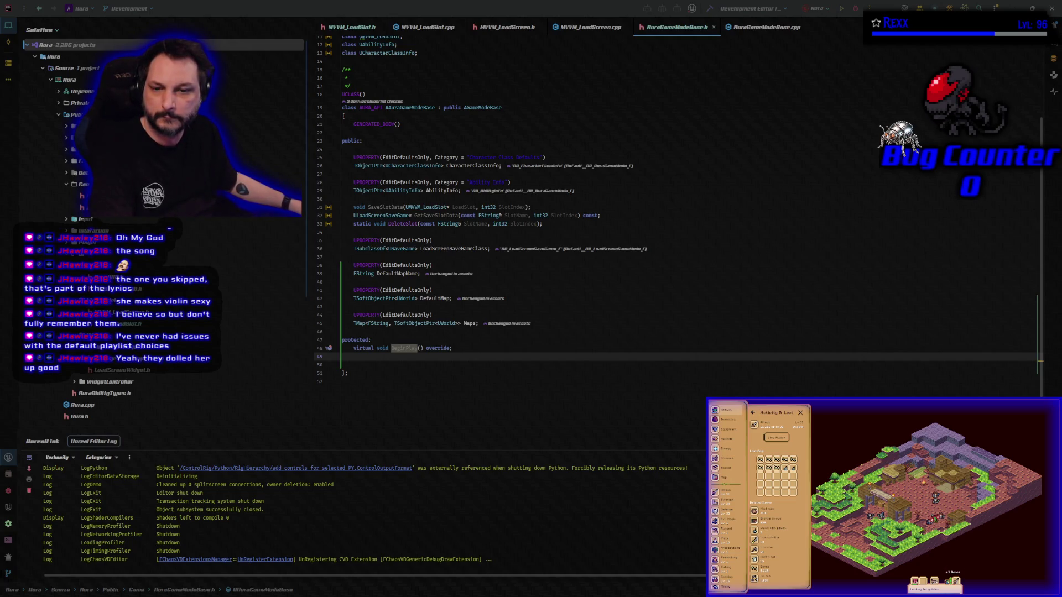
- Switch from Rider to the browser showing Lindsey Stirling's Zelda Medley video
{"action": "key", "text": "alt+Tab"}
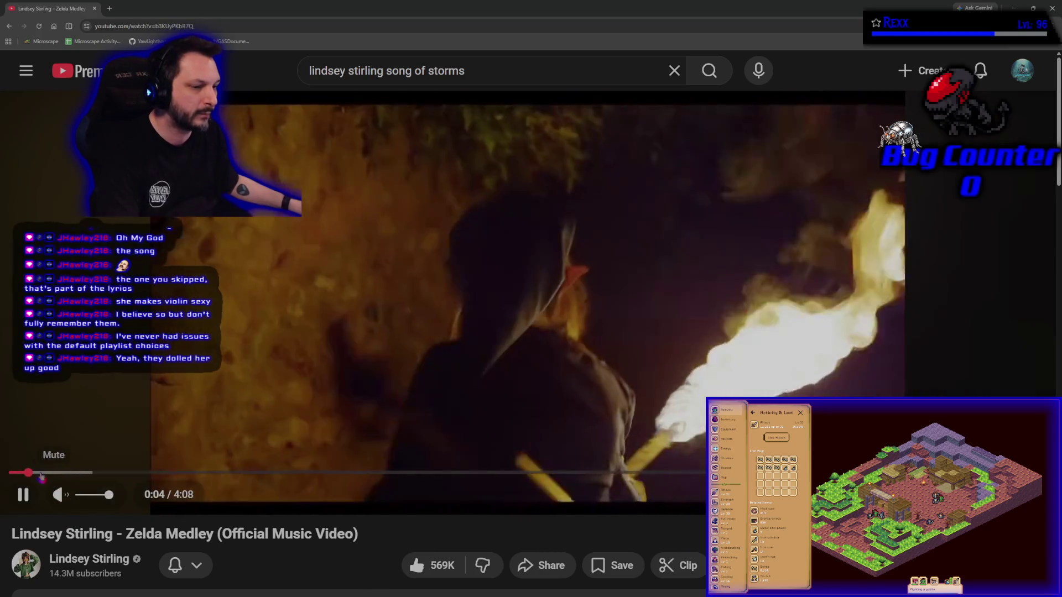
- Restart the Zelda Medley video from the beginning and play it full screen
{"action": "left_click", "coordinate": [13, 473]}
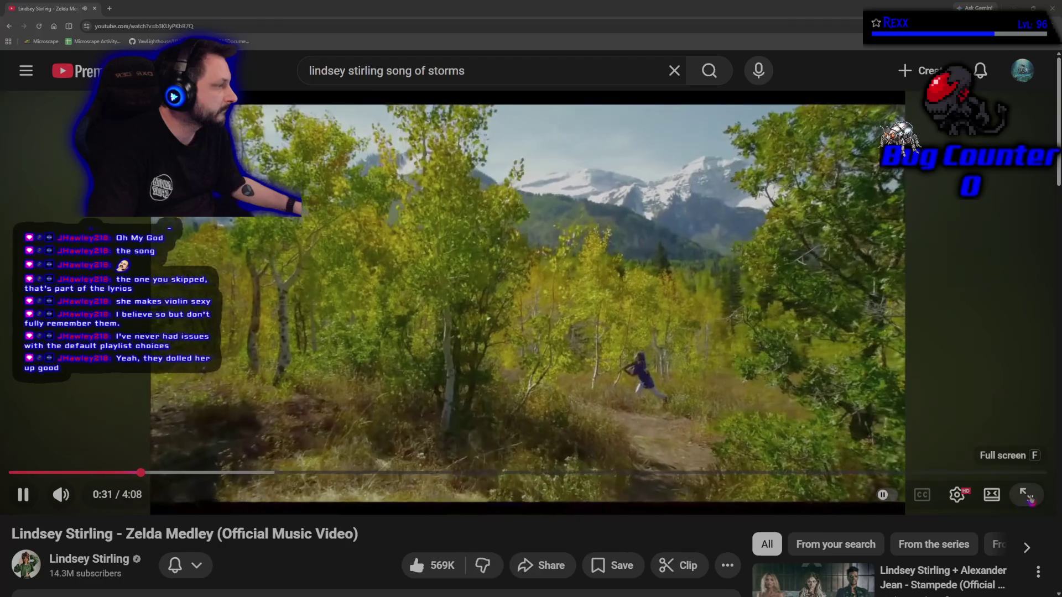
{"action": "left_click", "coordinate": [1029, 496]}
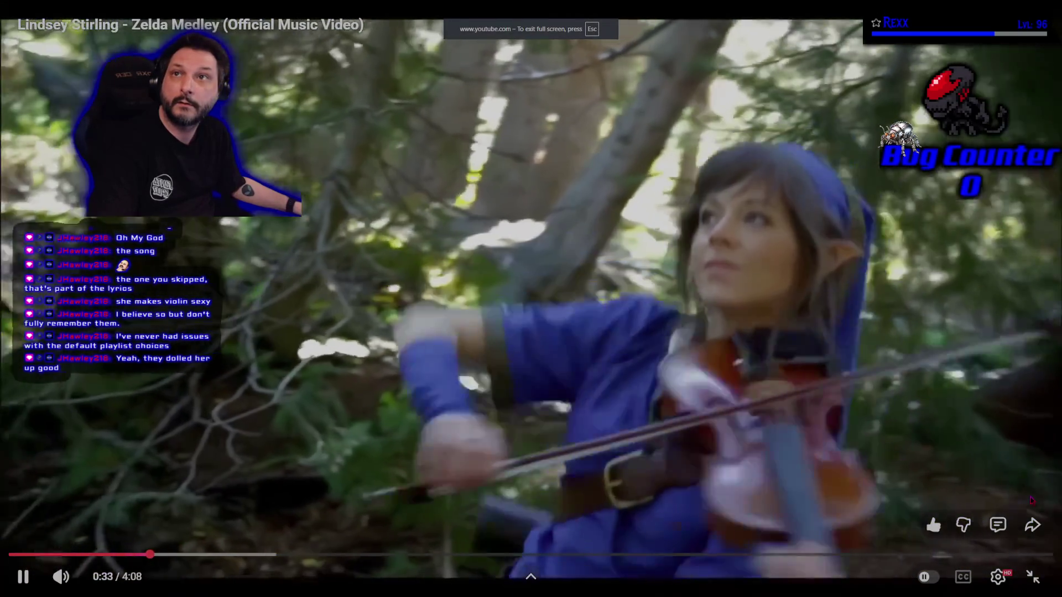